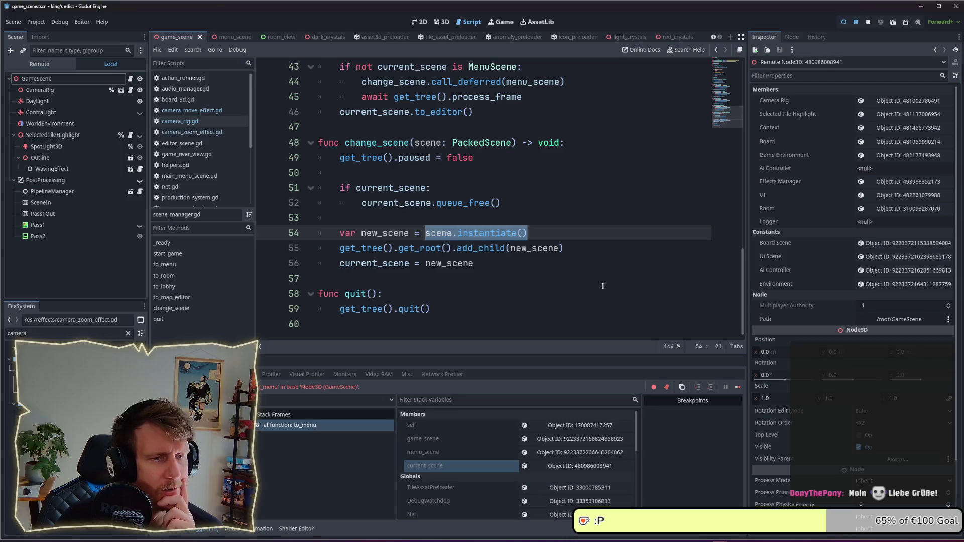
Step: Highlight current_scene on lines 52 and 56 of scene_manager.gd to inspect its uses
mouse_move(492, 249)
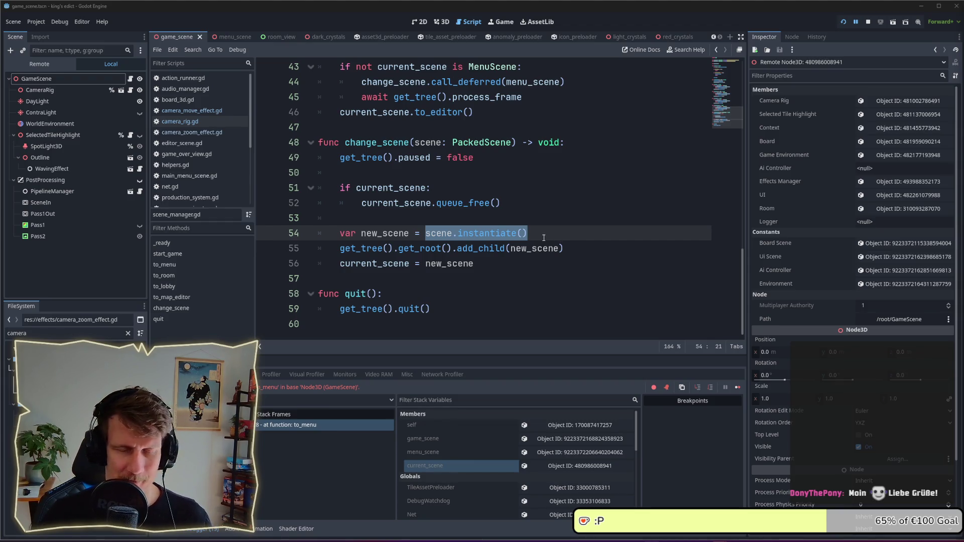
left_click(541, 237)
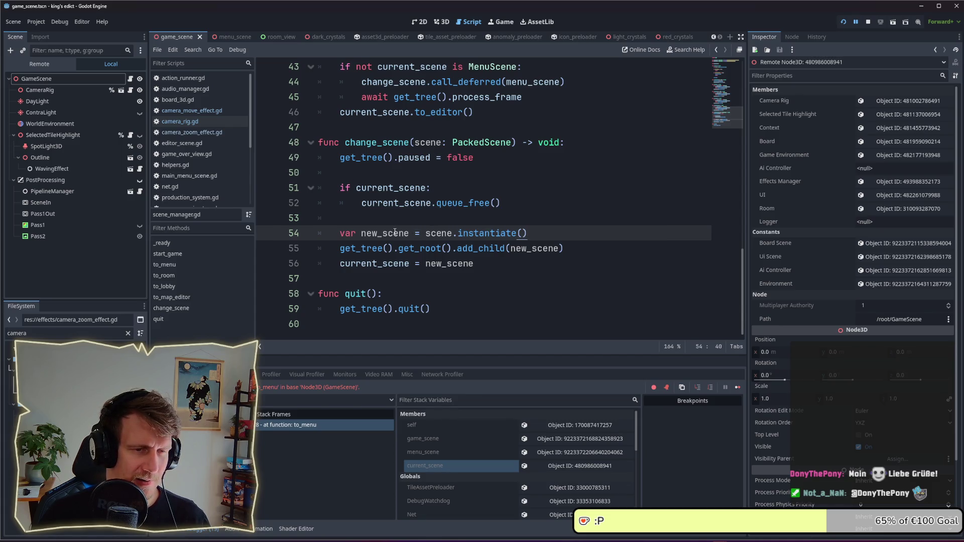
mouse_move(391, 259)
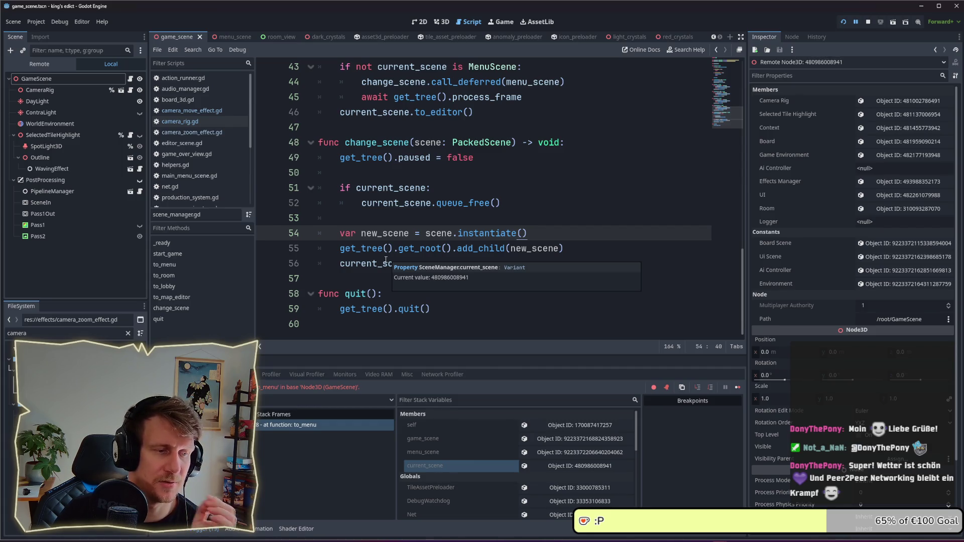
scroll(391, 244, "up", 5)
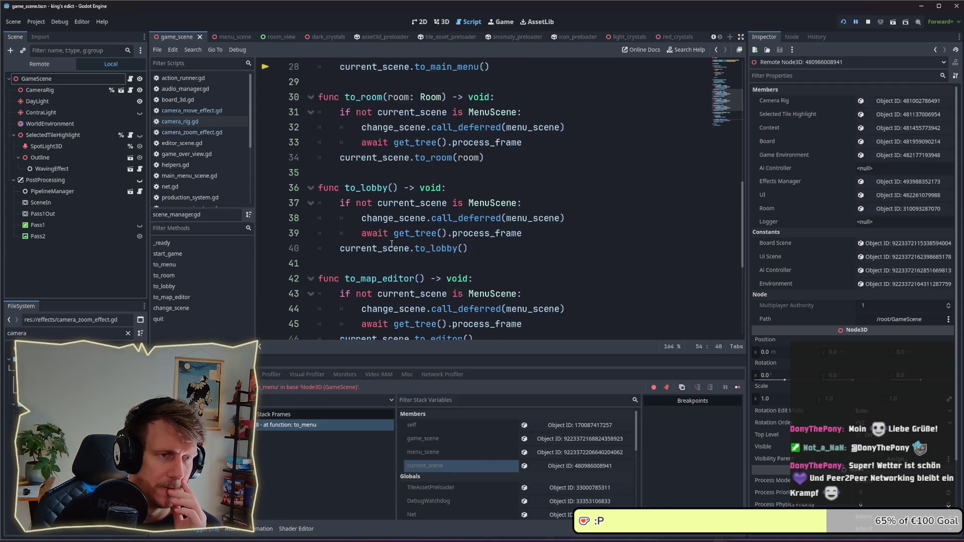
scroll(391, 244, "down", 4)
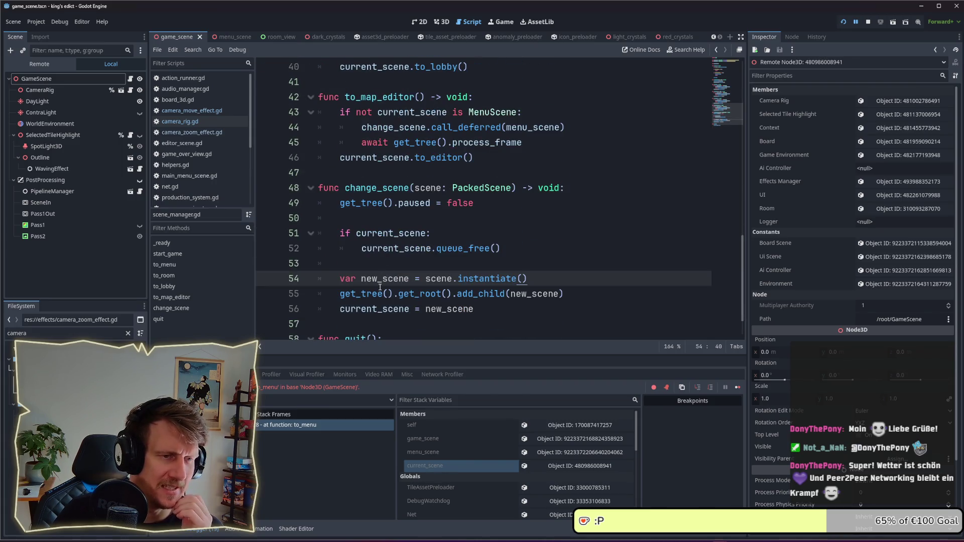
double_click(391, 249)
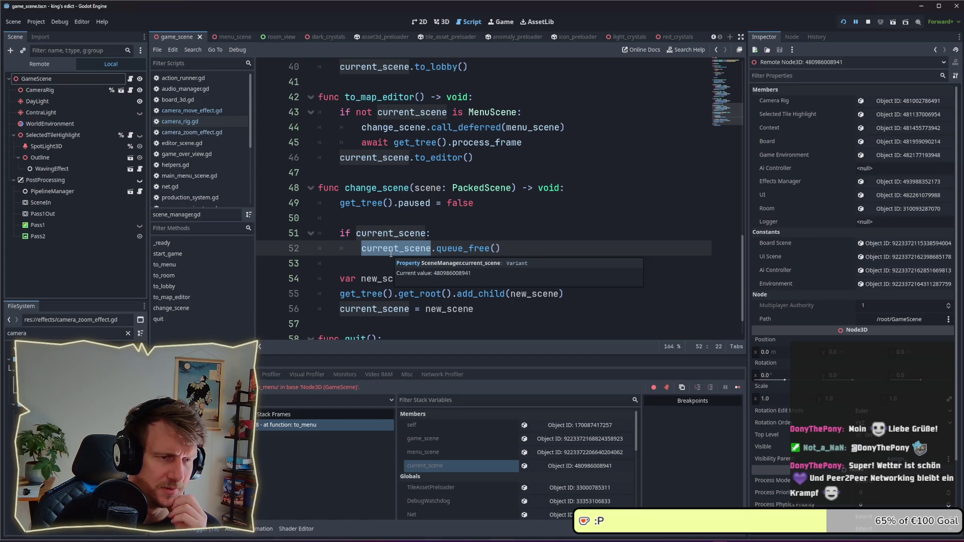
left_click(380, 282)
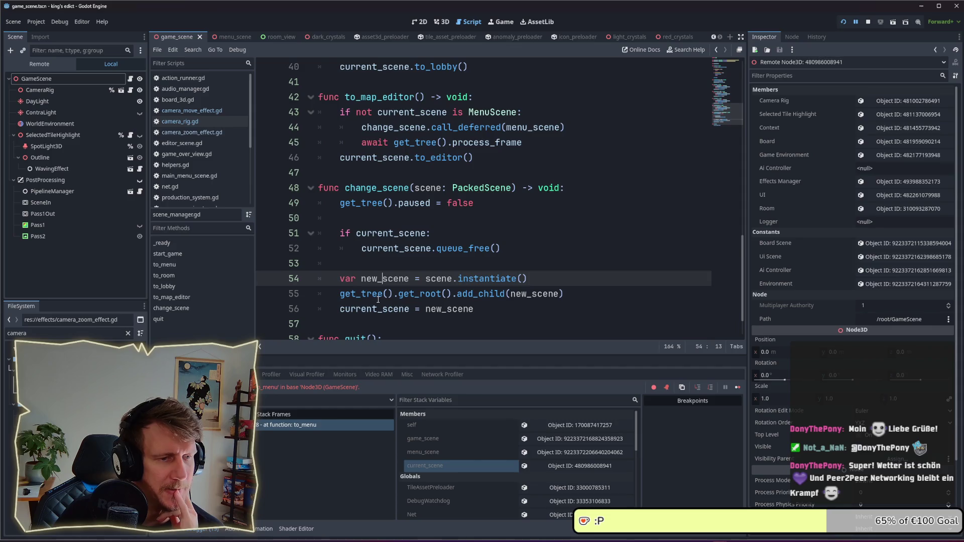
scroll(386, 267, "down", 1)
double_click(385, 267)
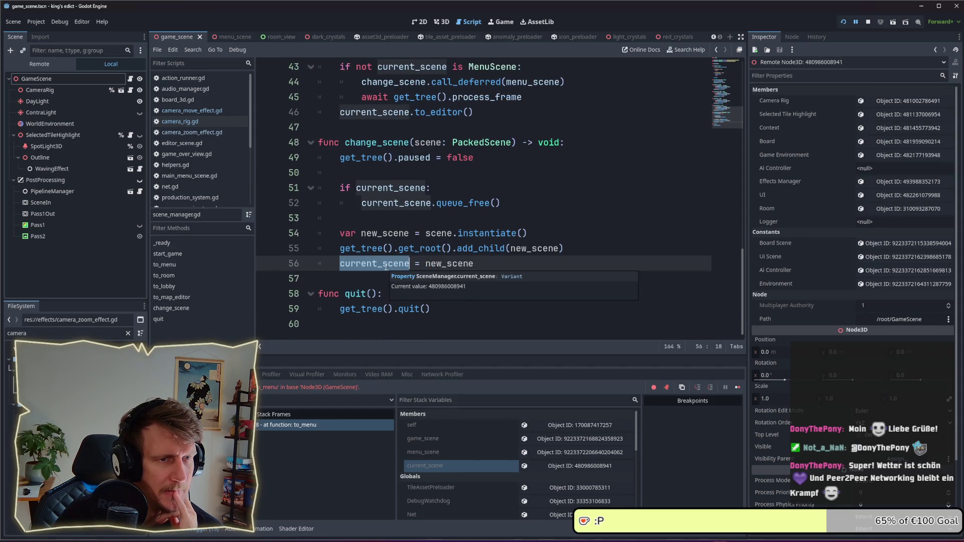
scroll(386, 263, "up", 4)
scroll(394, 159, "up", 3)
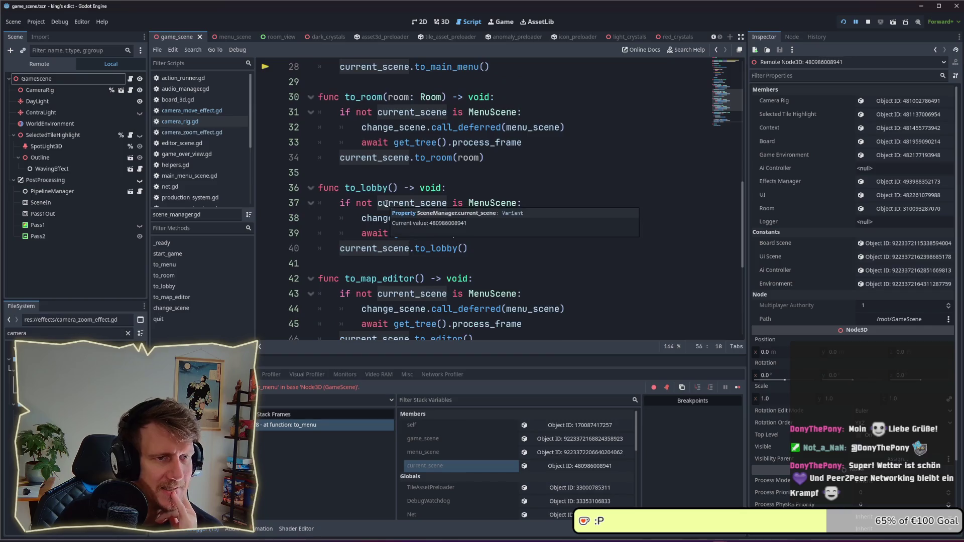
Step: Review the to_menu function and its current_scene.to_main_menu() call on line 28
mouse_move(496, 157)
left_mouse_down()
mouse_move(334, 159)
mouse_move(303, 102)
left_mouse_up()
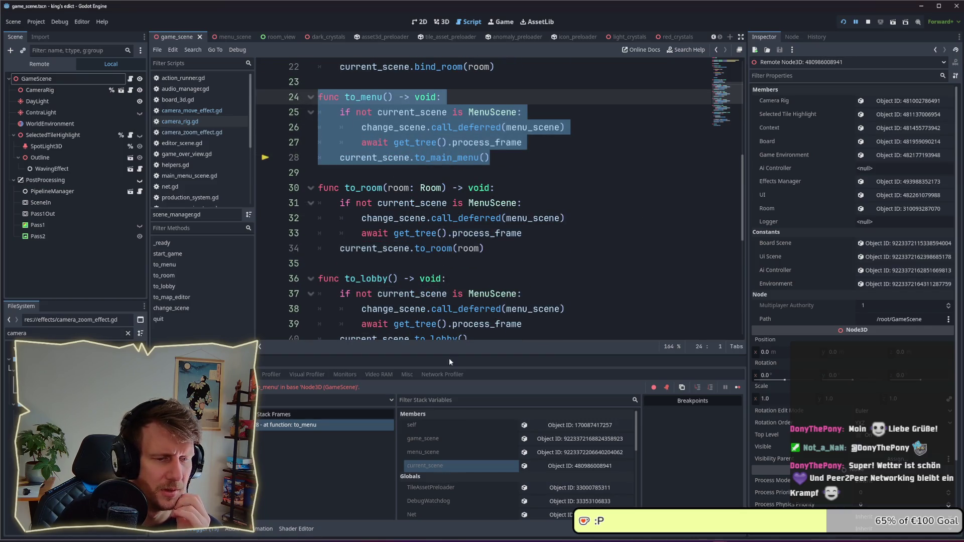
scroll(429, 206, "up", 3)
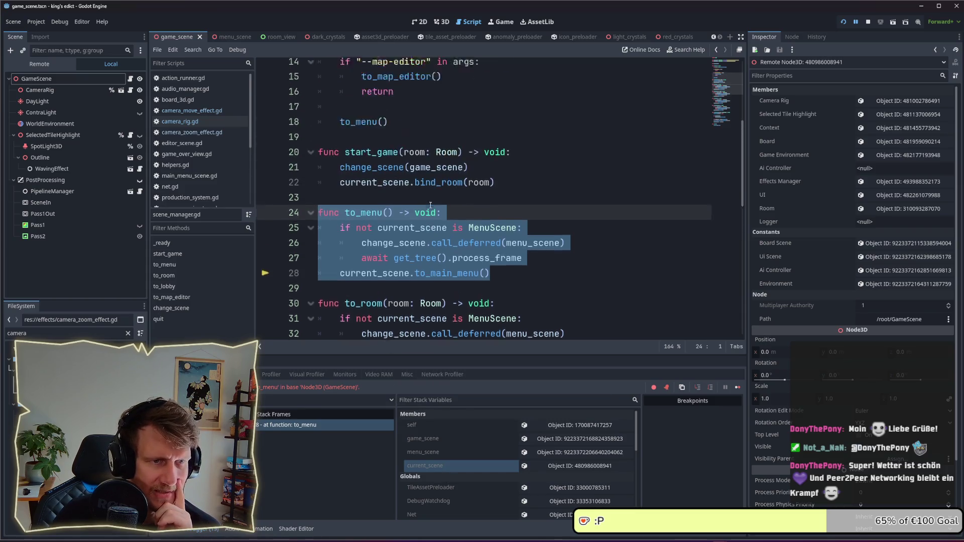
mouse_move(448, 243)
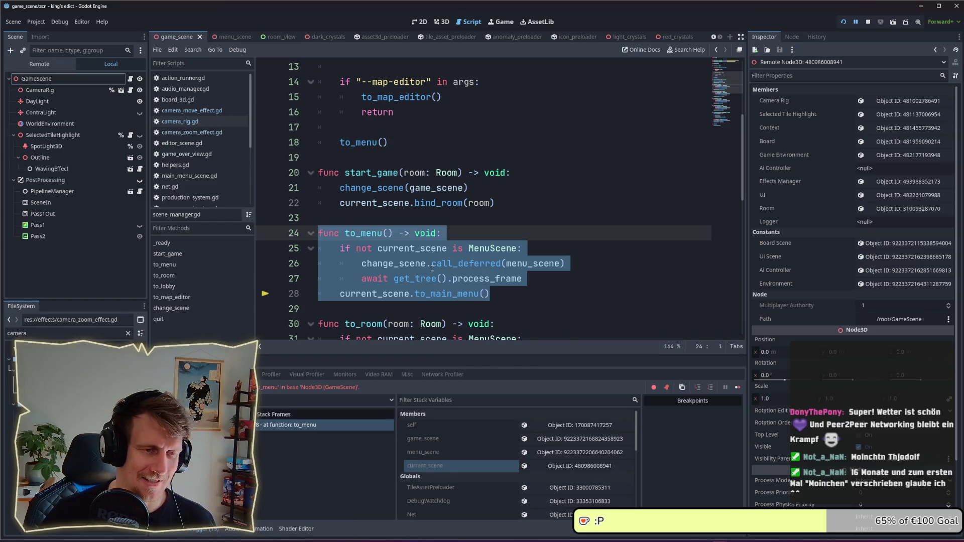
mouse_move(431, 268)
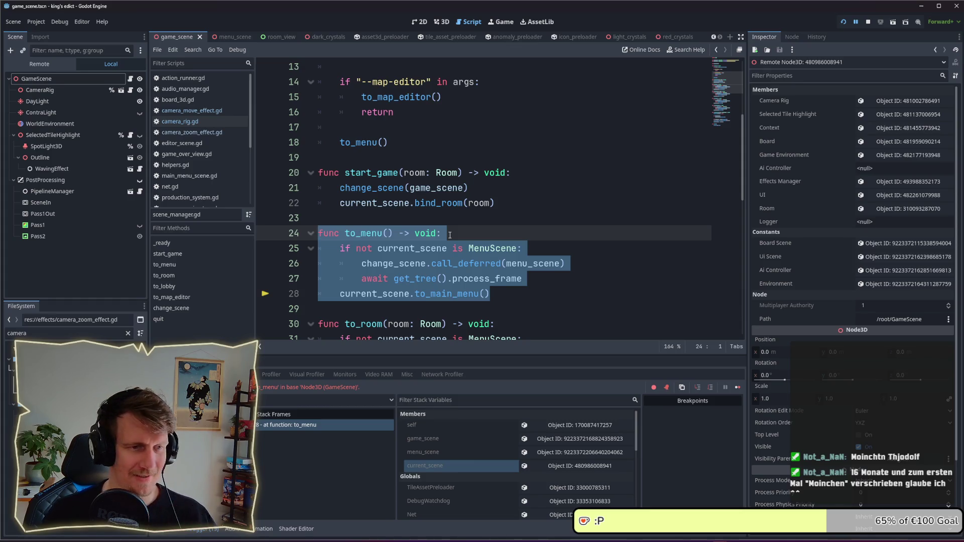
left_click(496, 292)
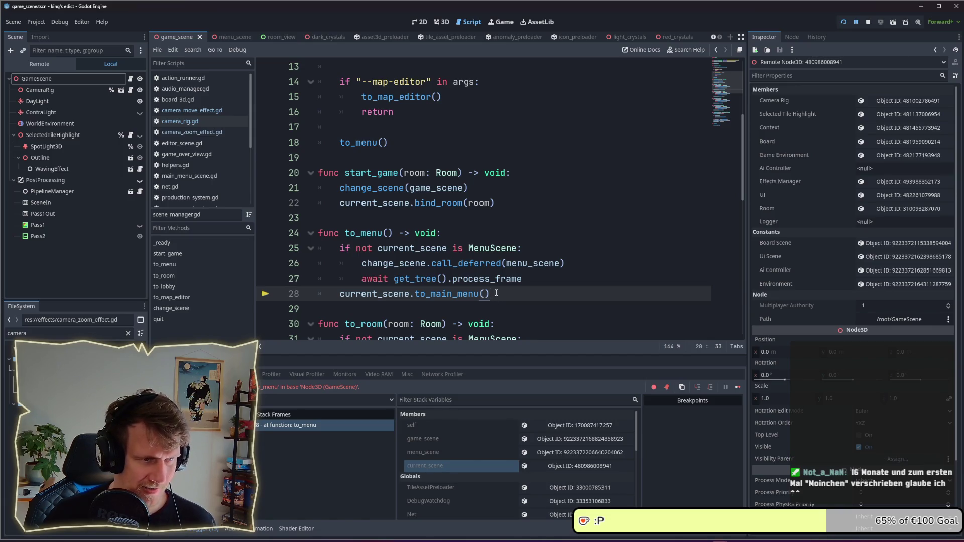
left_click_drag(496, 293, 340, 293)
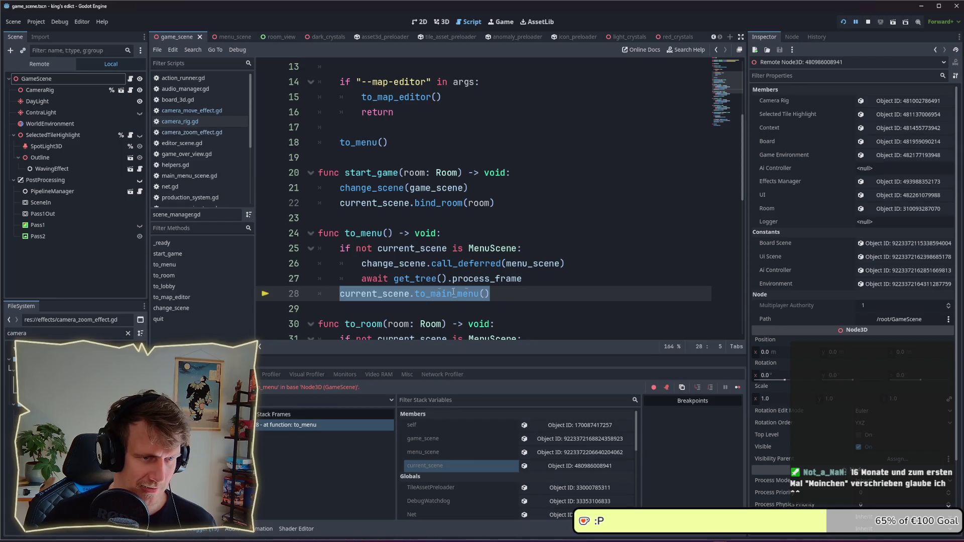
left_click(502, 291)
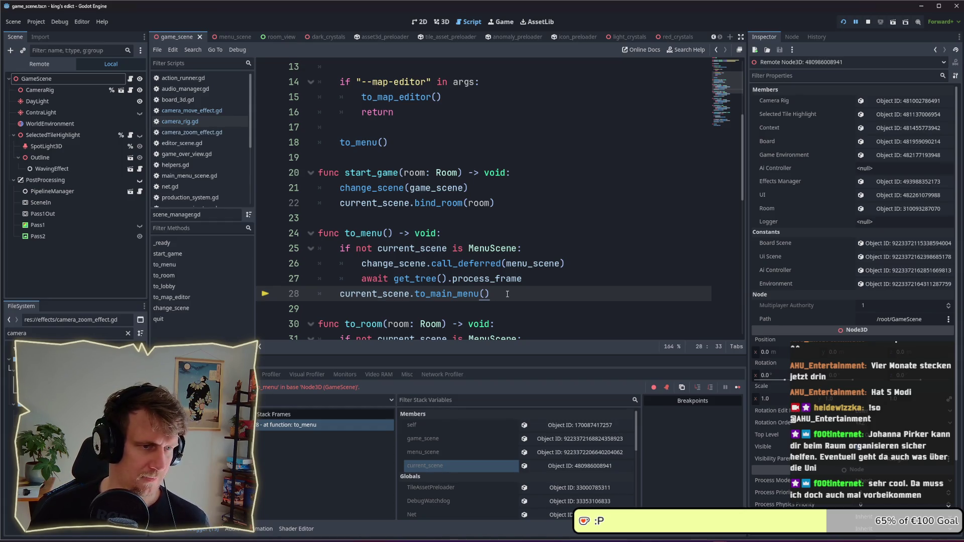
key("Up")
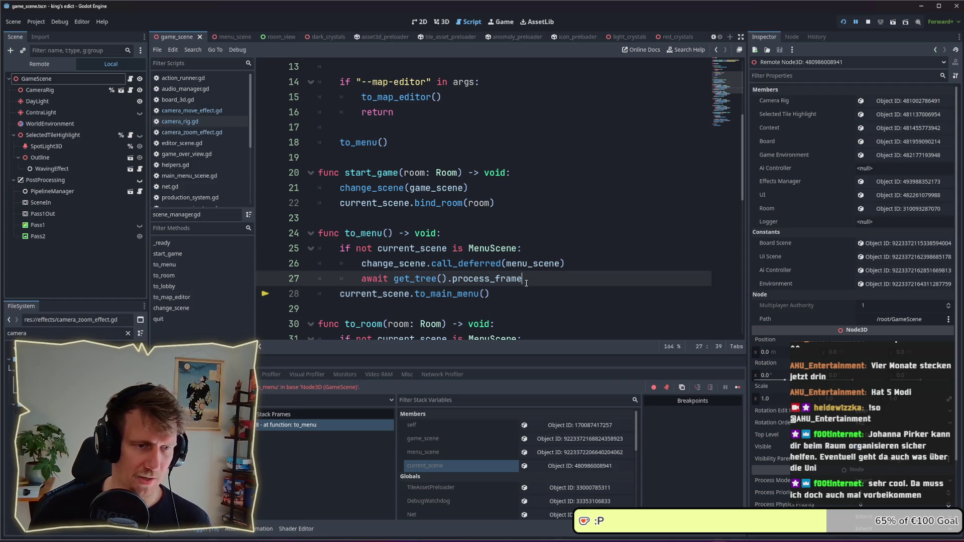
Step: Place the cursor at the end of the await line, then back after to_main_menu() on line 28
key("Down")
left_click(527, 280)
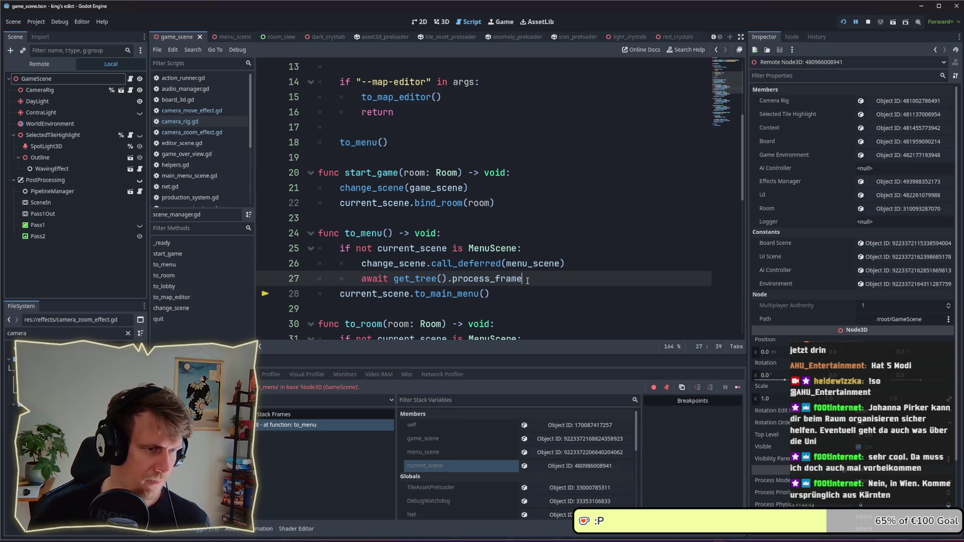
left_click(525, 289)
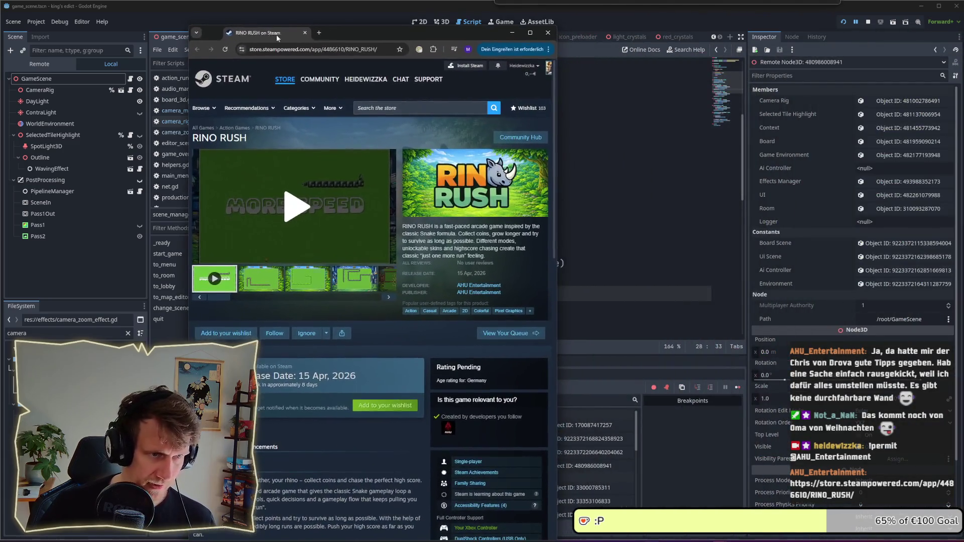
Step: Widen the browser window showing the RINO RUSH page and play its trailer
left_click_drag(556, 218, 746, 217)
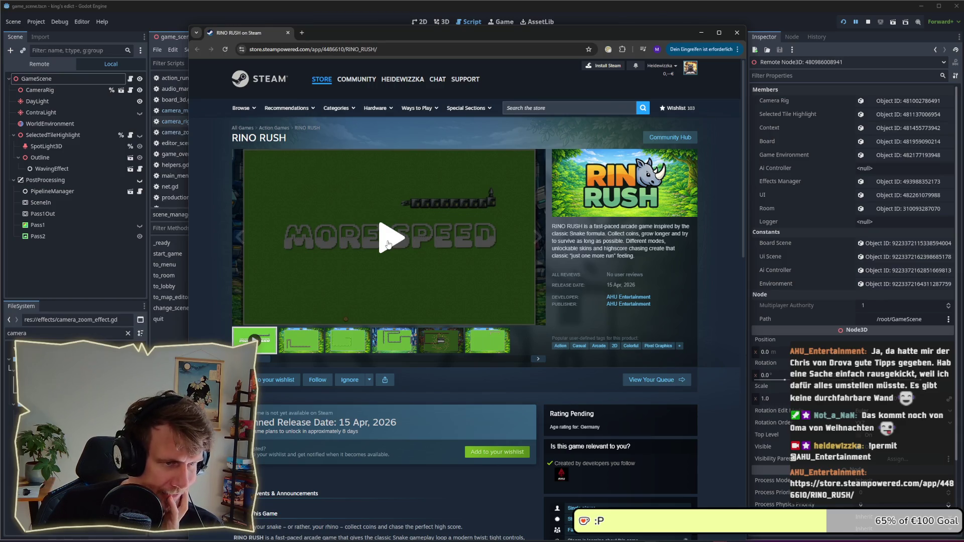
left_click(388, 244)
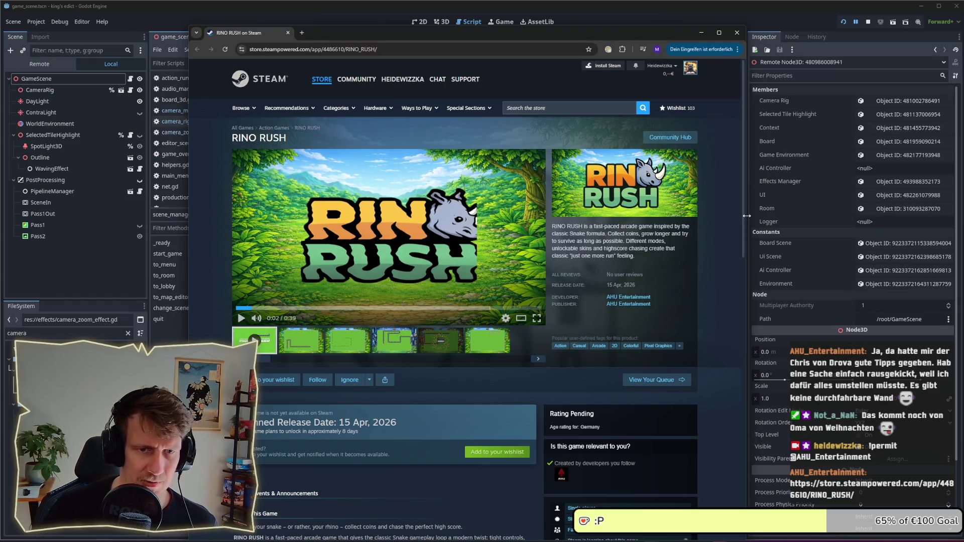
Step: Widen the RINO RUSH store page window slightly more and scroll down the page
left_click_drag(747, 216, 772, 216)
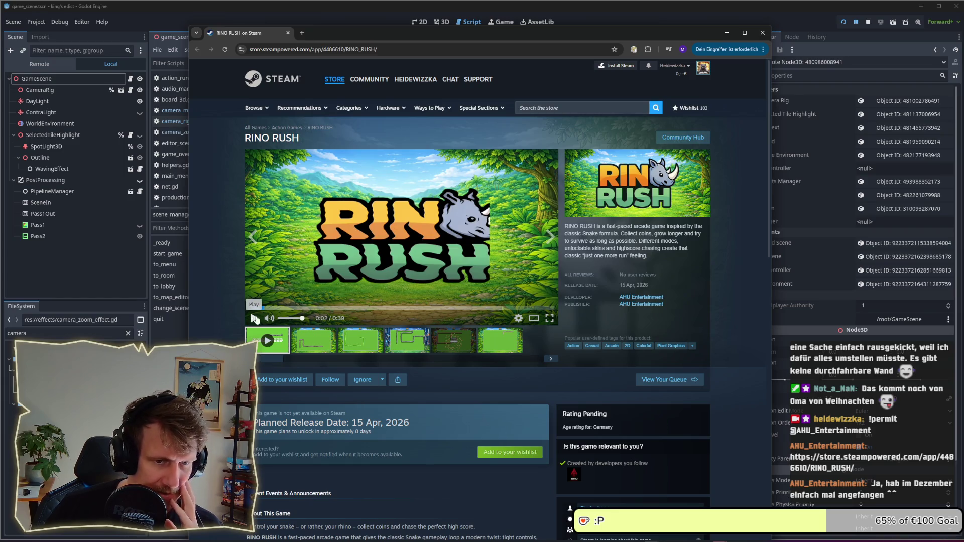
scroll(370, 281, "down", 2)
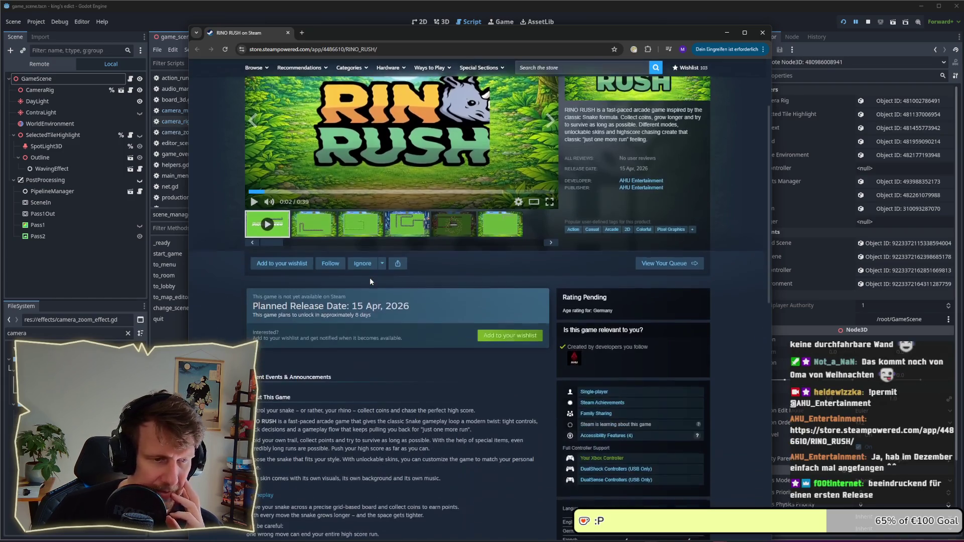
Step: Expand the full RINO RUSH description with READ MORE, then play the trailer from the top
scroll(370, 280, "down", 3)
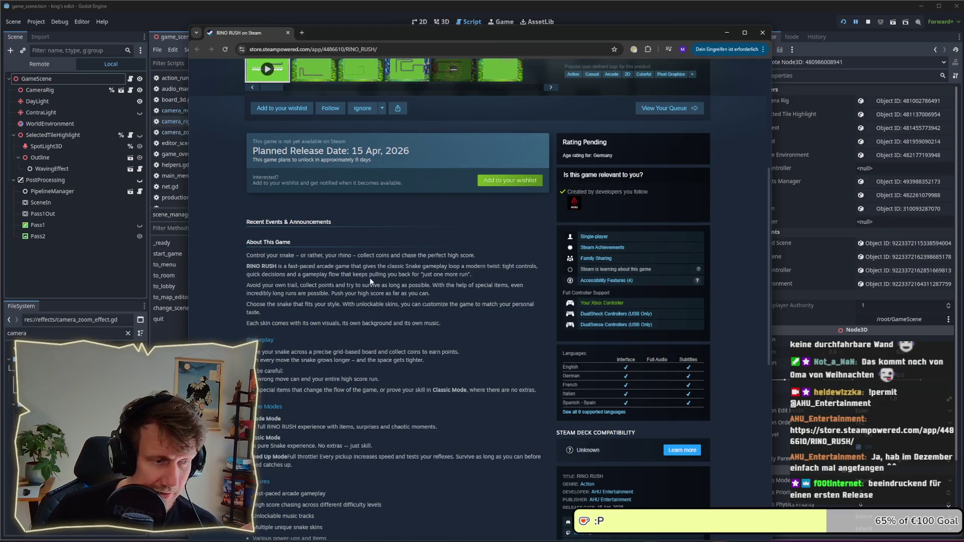
scroll(369, 278, "down", 3)
scroll(370, 279, "down", 2)
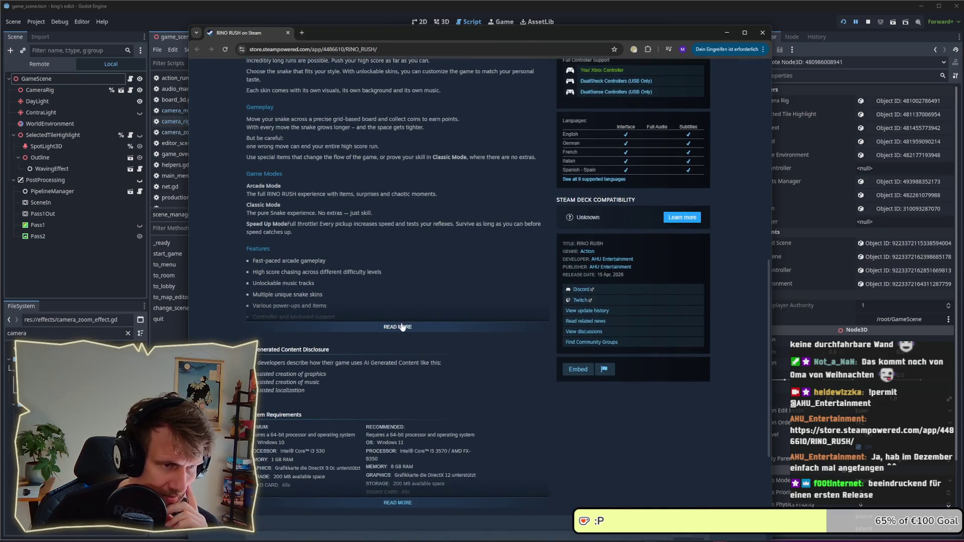
left_click(398, 322)
scroll(399, 319, "down", 1)
scroll(399, 320, "up", 8)
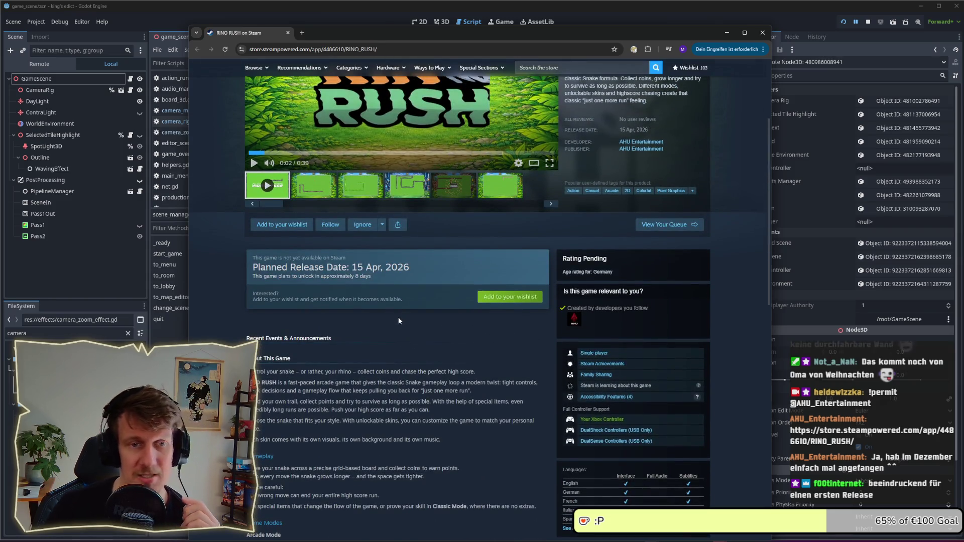
scroll(391, 316, "up", 3)
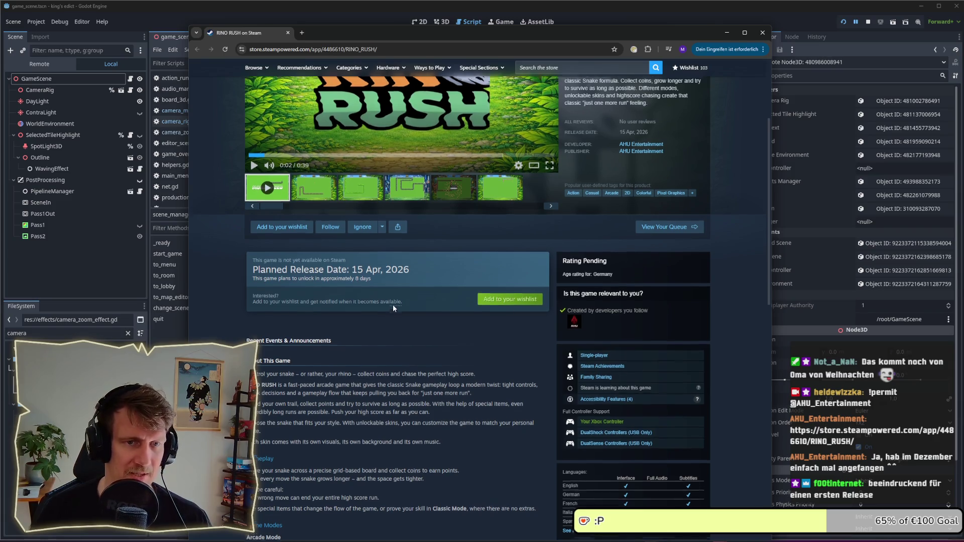
left_click(254, 319)
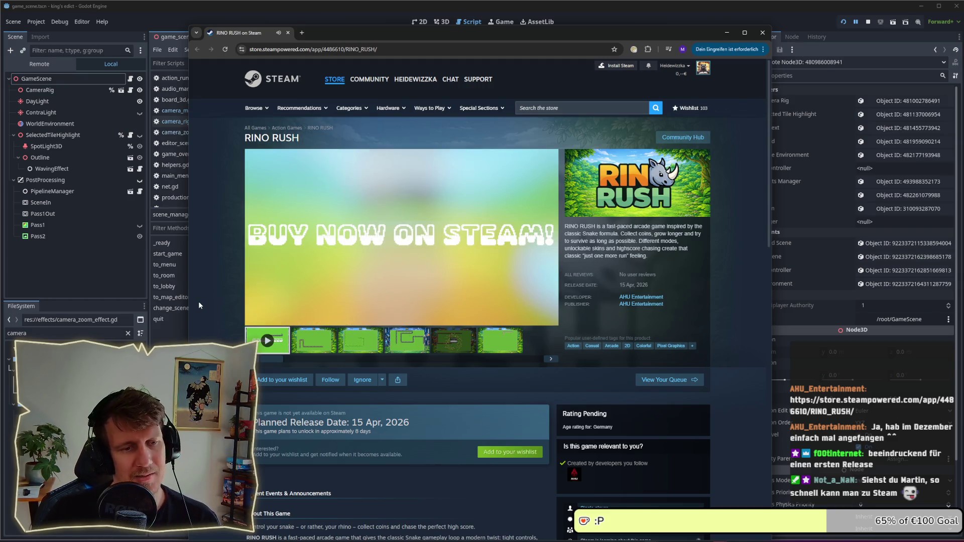
Step: Enlarge a RINO RUSH screenshot, close it, and show the fifth screenshot in the viewer
mouse_move(327, 266)
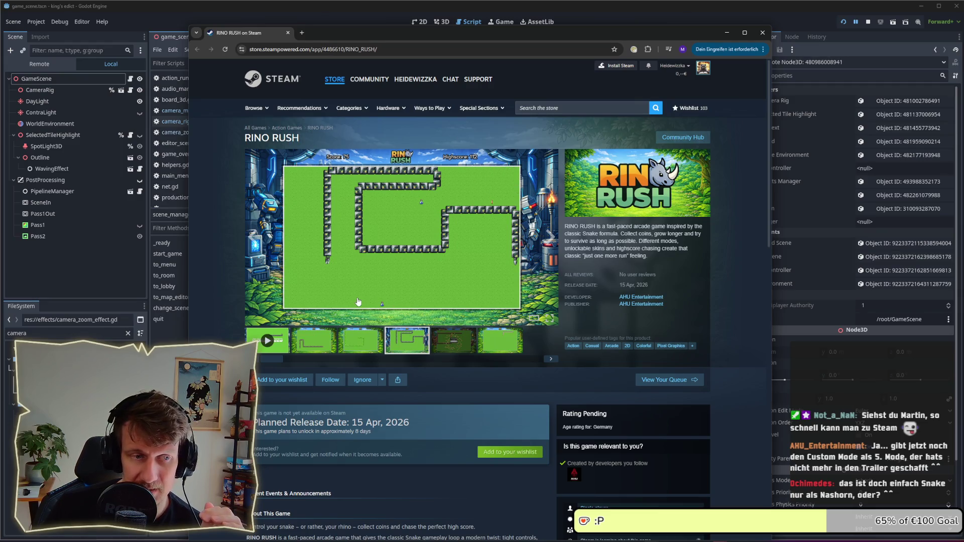
left_click(406, 288)
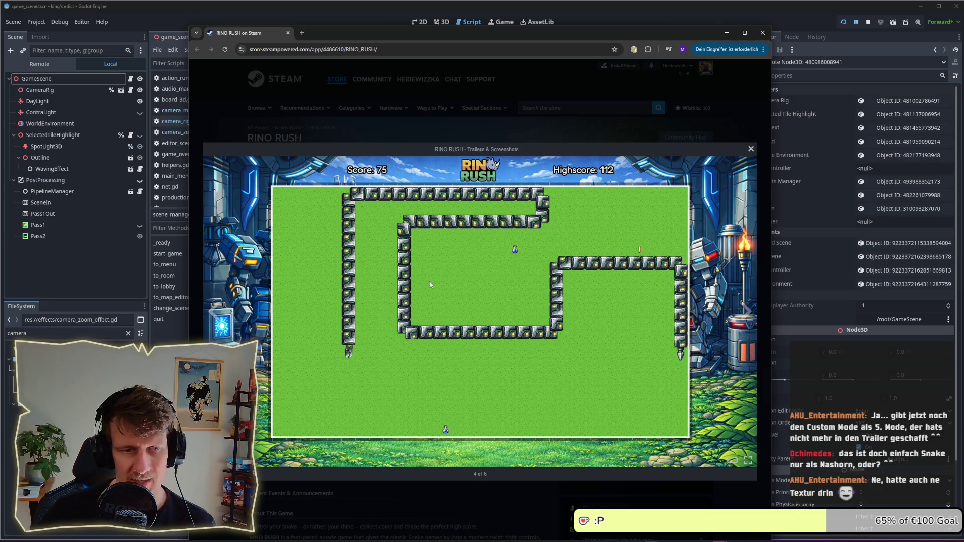
left_click(750, 151)
left_click(456, 344)
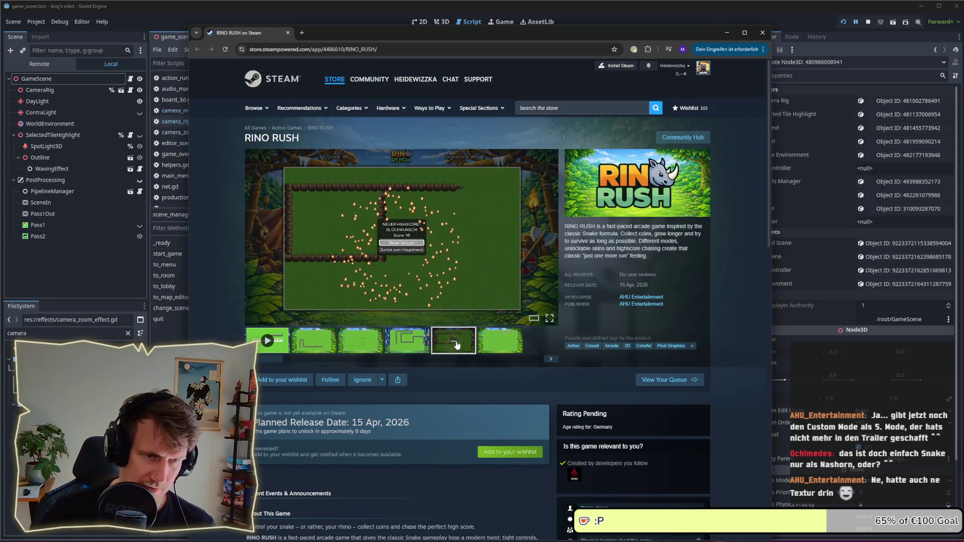
scroll(511, 296, "down", 2)
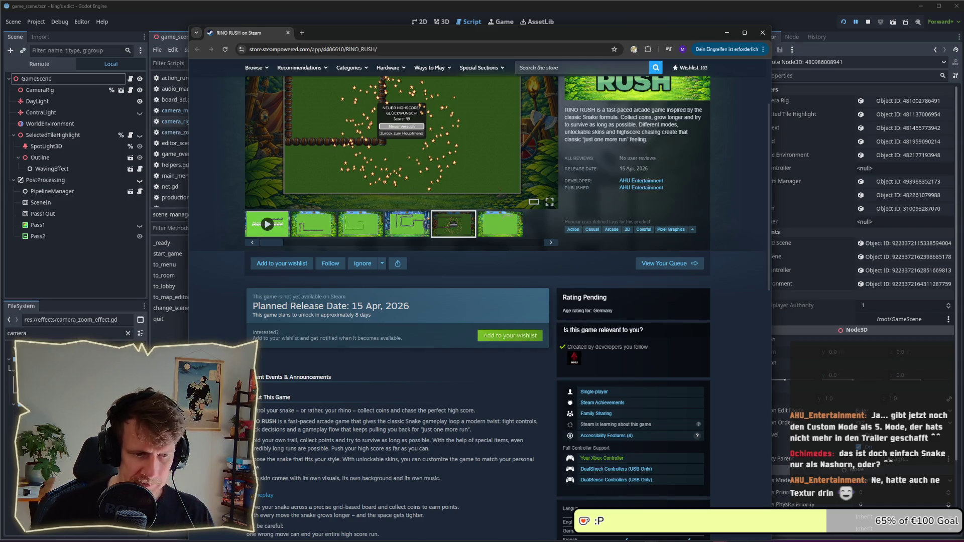
Step: Launch the Steam client from system search and select the RINO RUSH title on the browser page
key("super")
type("steam")
key("Return")
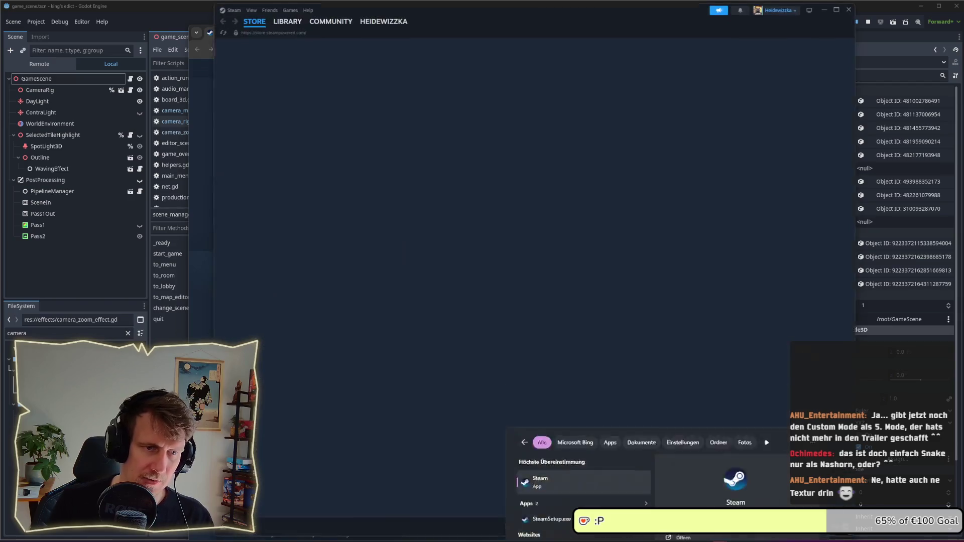
left_click(200, 86)
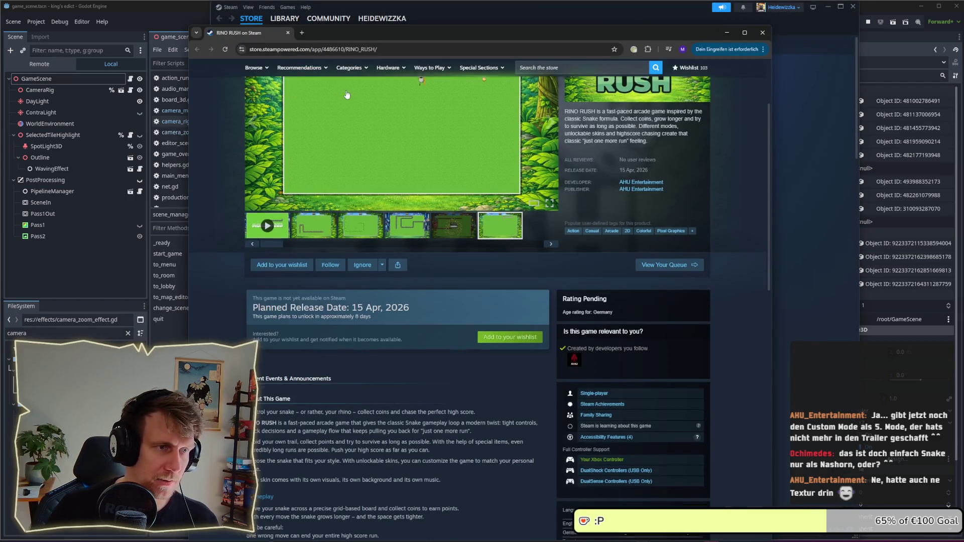
scroll(348, 133, "up", 2)
left_click_drag(309, 134, 245, 138)
key("ctrl+c")
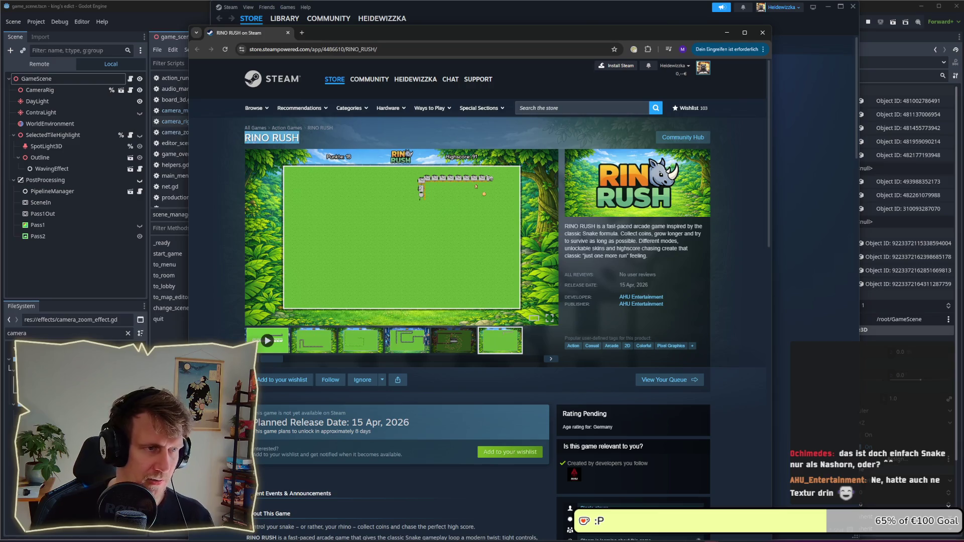
Step: Search RINO RUSH in Steam, add it to the wishlist, then minimize Steam and close the browser
left_click(462, 9)
left_click(603, 48)
key("ctrl+v")
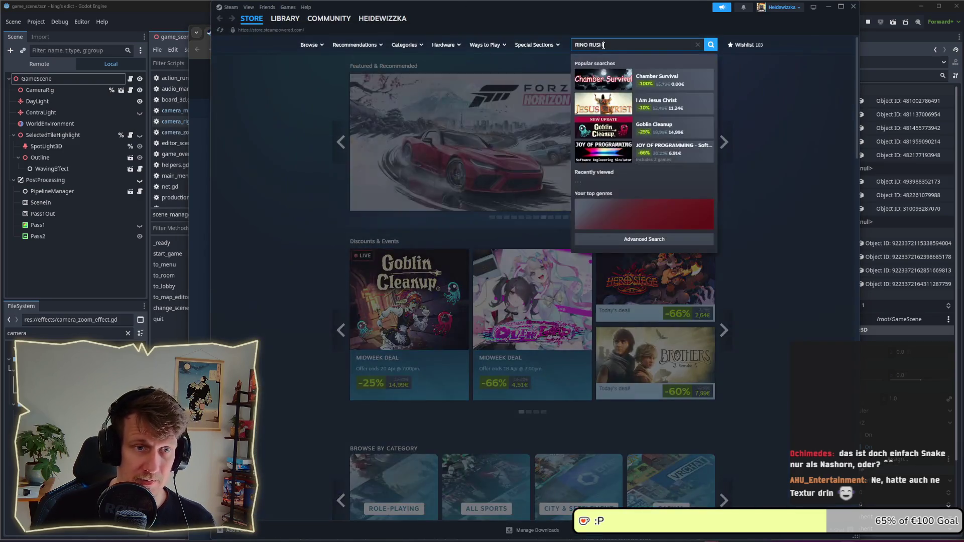
left_click(647, 78)
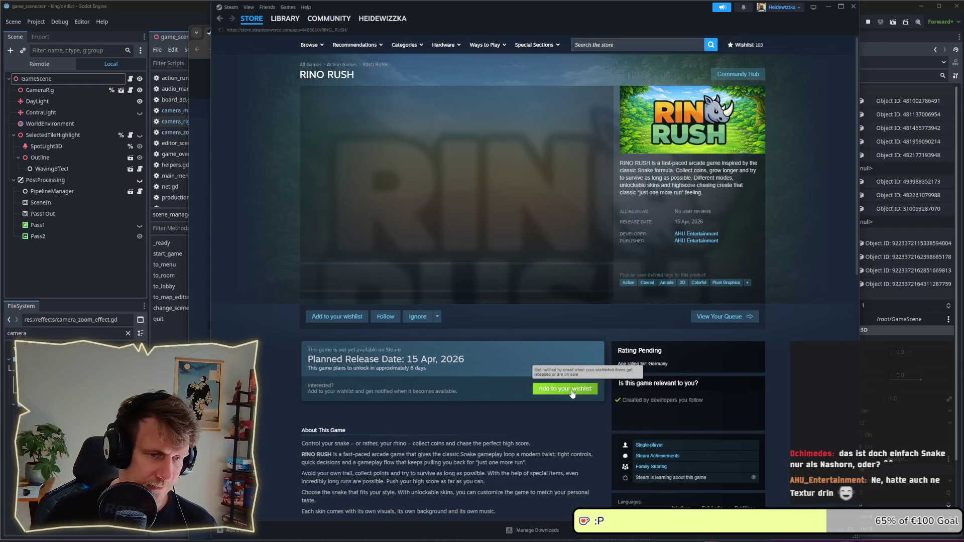
left_click(565, 388)
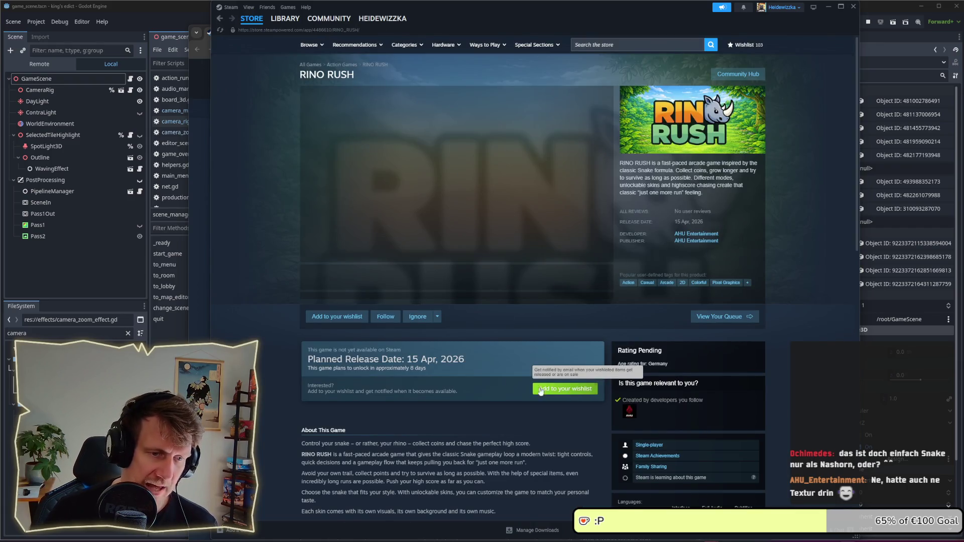
left_click(827, 7)
left_click(762, 32)
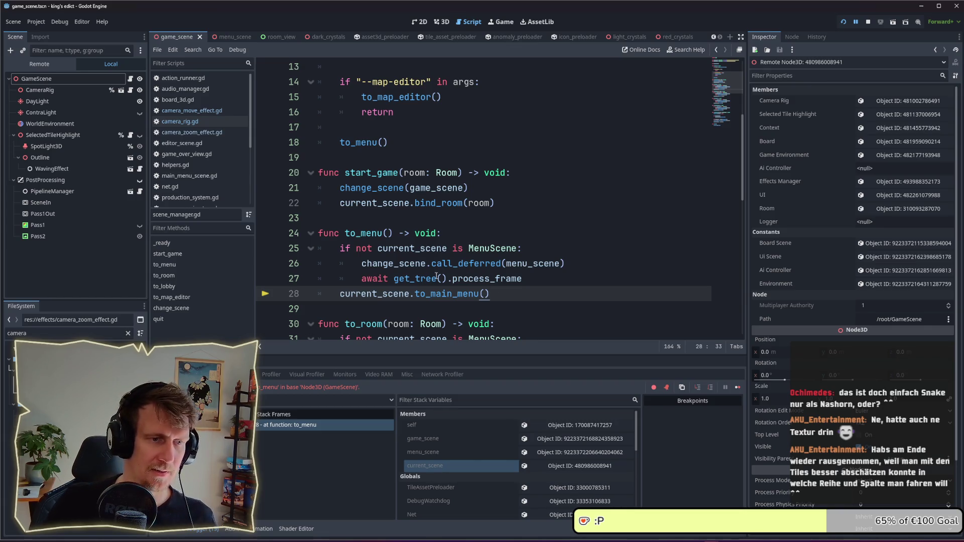
mouse_move(424, 279)
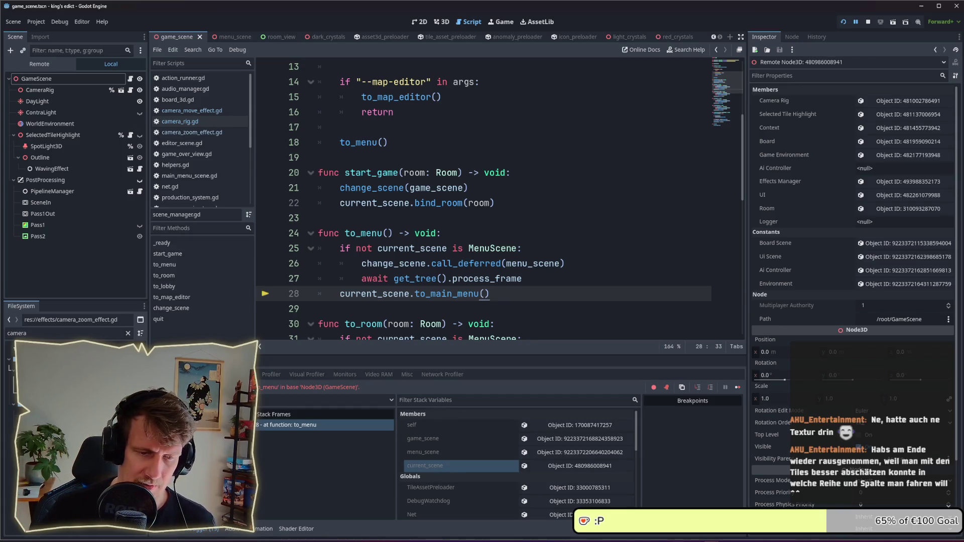
mouse_move(660, 538)
left_click(661, 497)
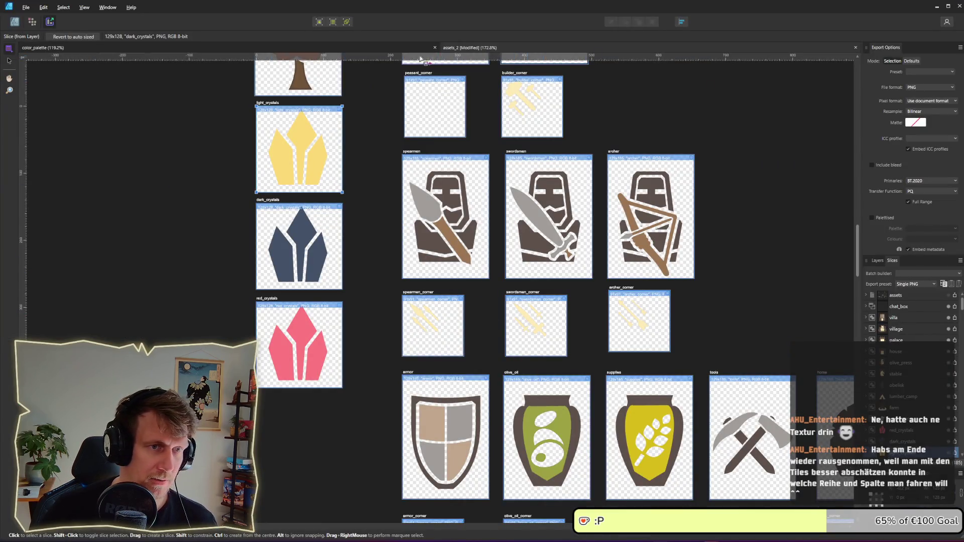
Step: Draw a large rectangle in color_palette using the Designer persona, then pick Pixel persona's Paint Brush
left_click(378, 44)
scroll(467, 351, "up", 5)
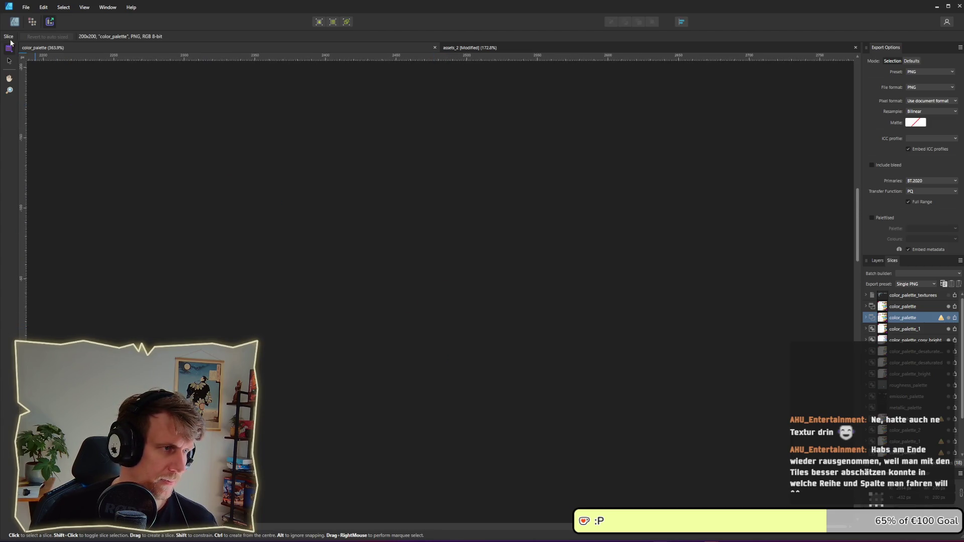
left_click(15, 21)
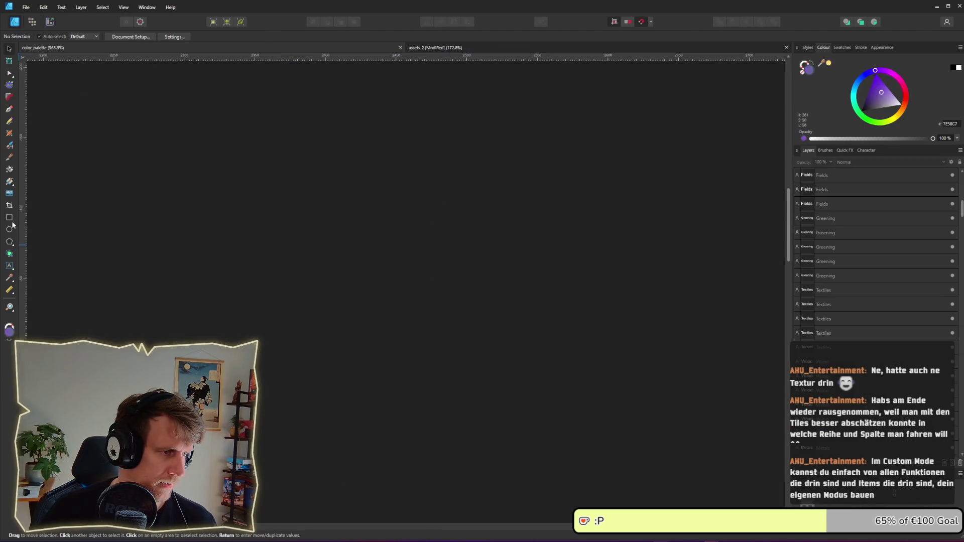
left_click(10, 63)
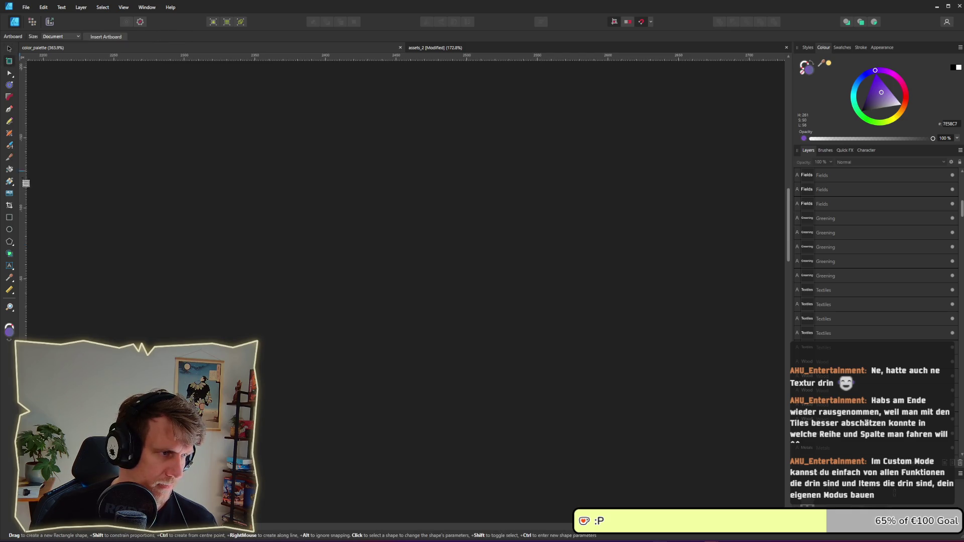
left_click(10, 218)
mouse_move(265, 155)
left_mouse_down()
mouse_move(676, 403)
mouse_move(601, 491)
left_mouse_up()
left_click(9, 49)
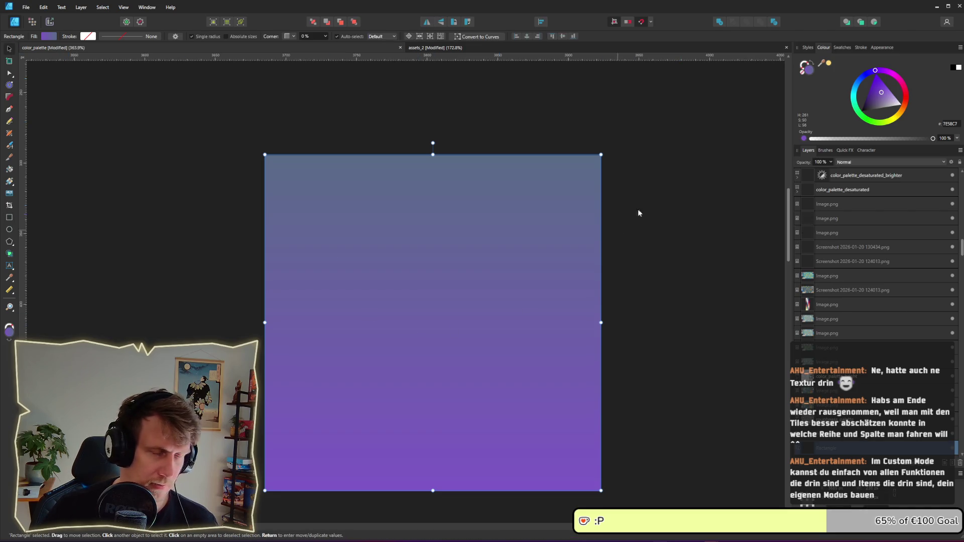
left_click(32, 21)
left_click(9, 157)
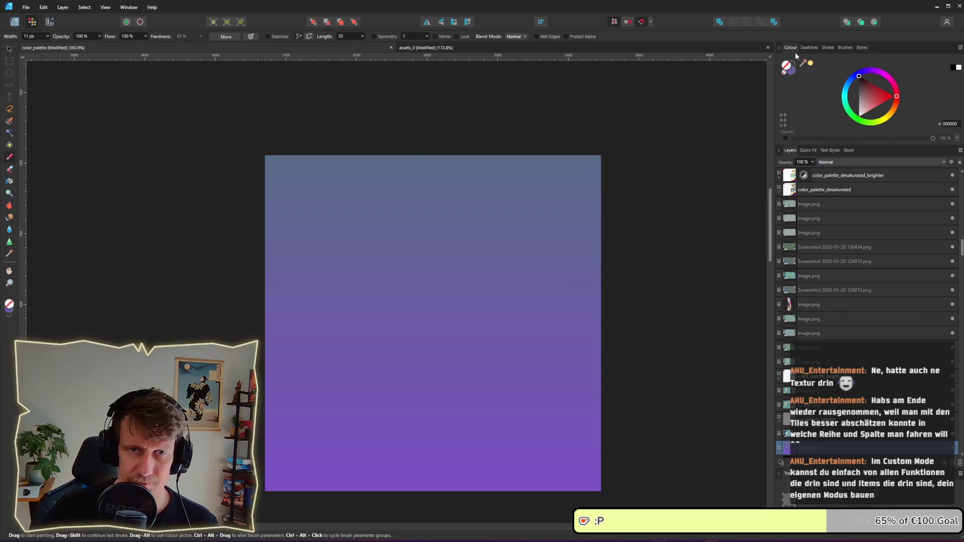
Step: Paint a brown Linocut Chisel Short stroke to create a new pixel layer, then deselect
left_click(831, 47)
left_click(845, 48)
left_click(889, 85)
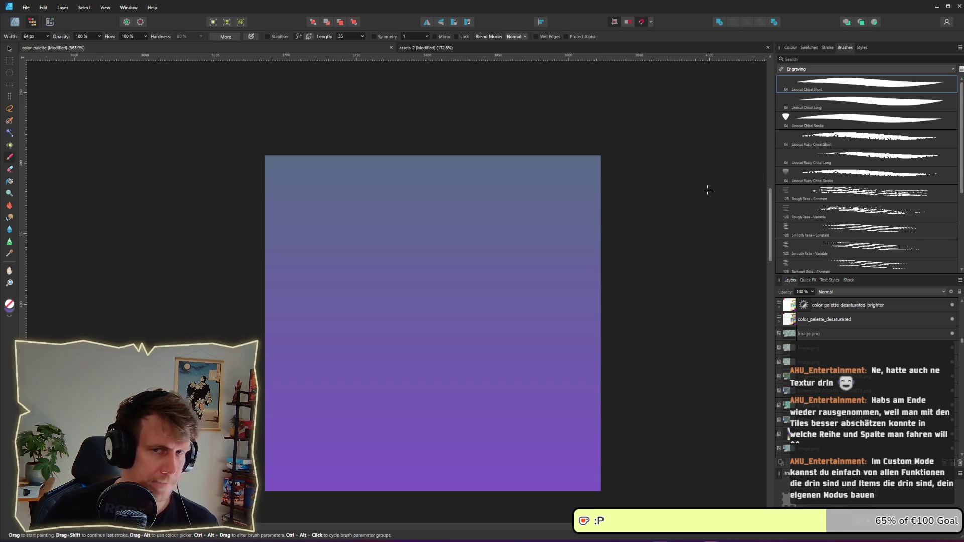
left_click(791, 48)
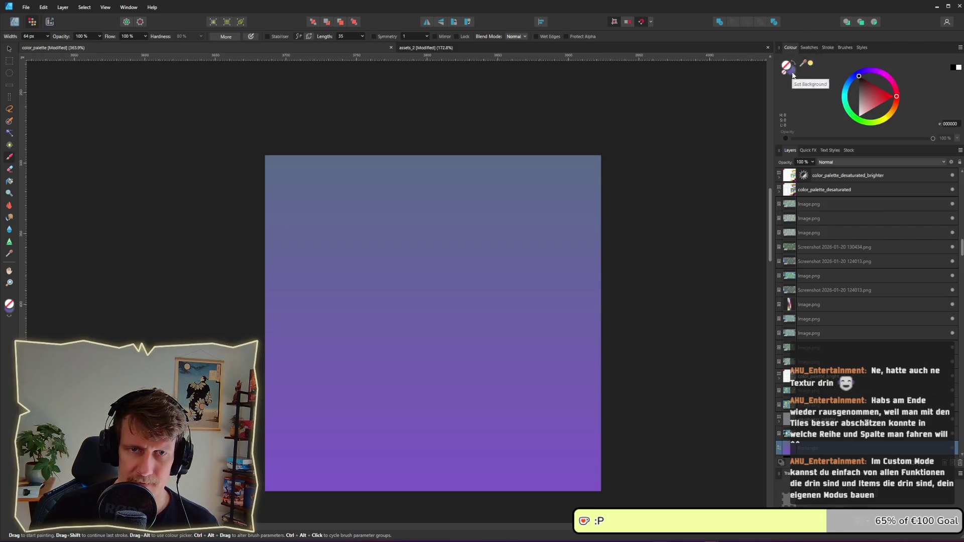
left_click(793, 62)
left_click(895, 106)
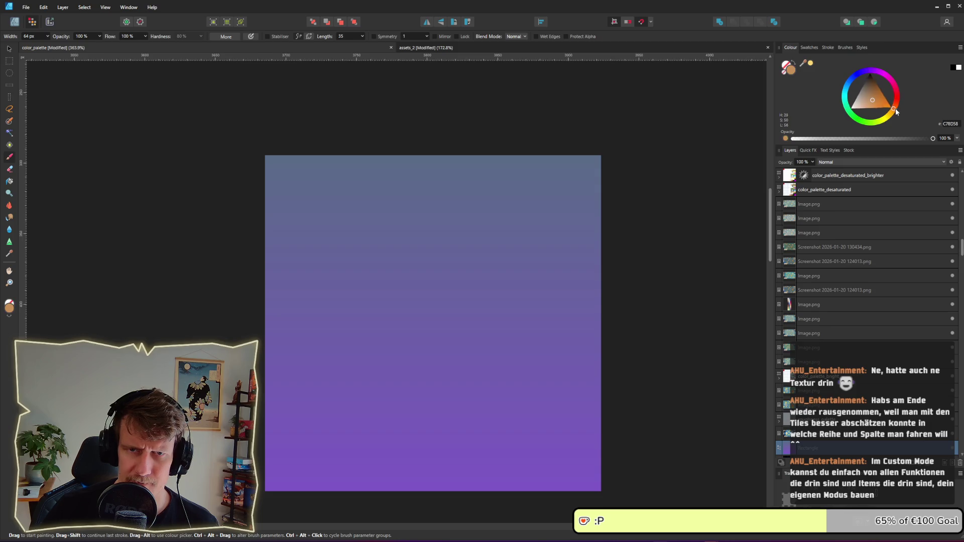
left_click(874, 92)
left_click(874, 92)
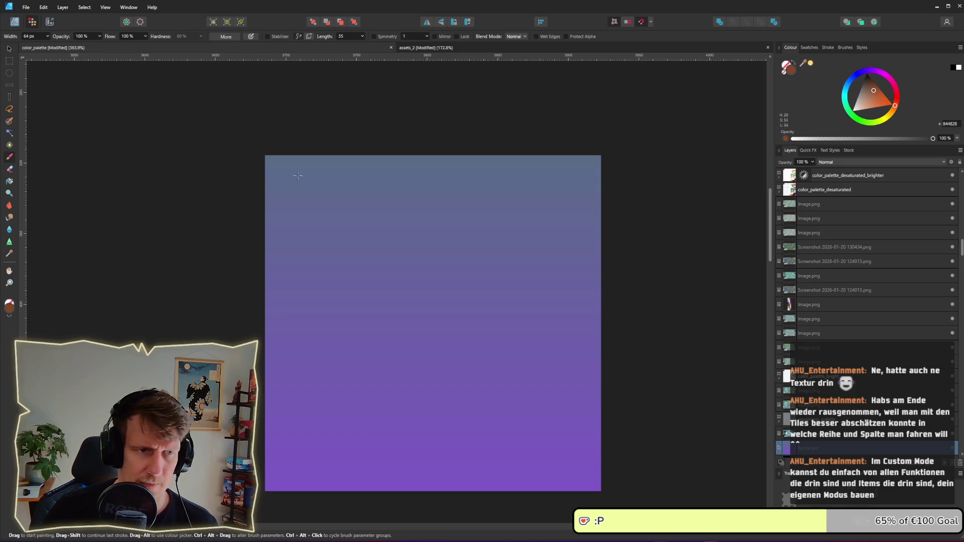
left_click(641, 185)
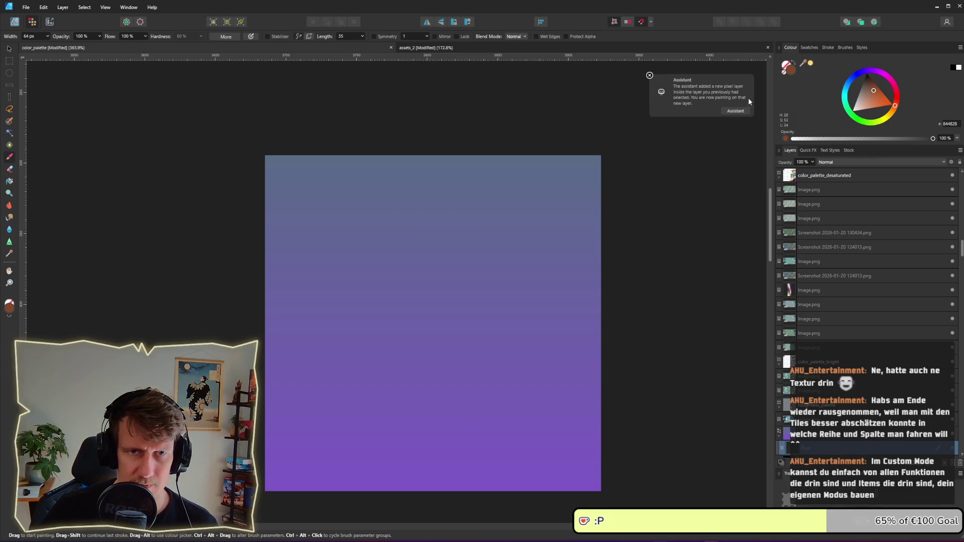
key("ctrl+alt+d")
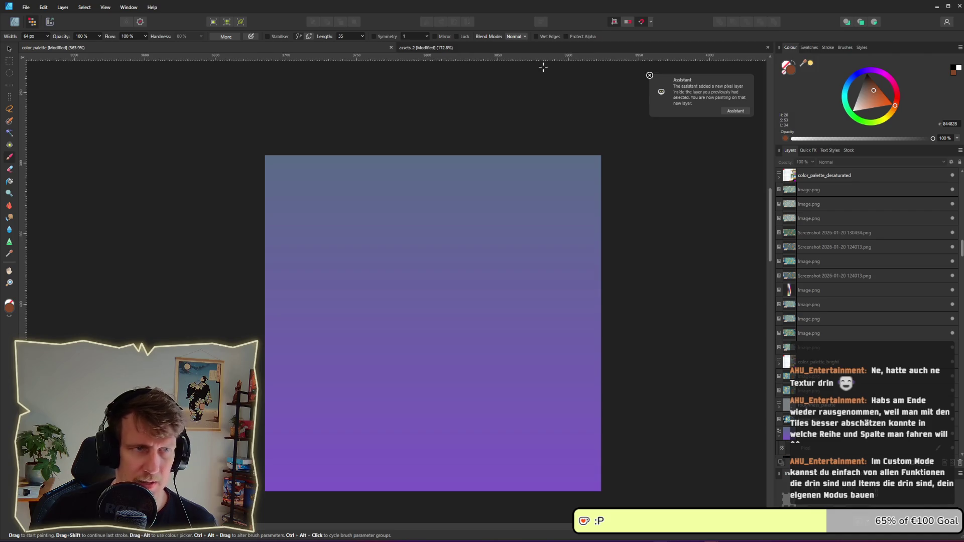
Step: Select the gradient Rectangle layer and switch to the Move Tool
left_click(14, 22)
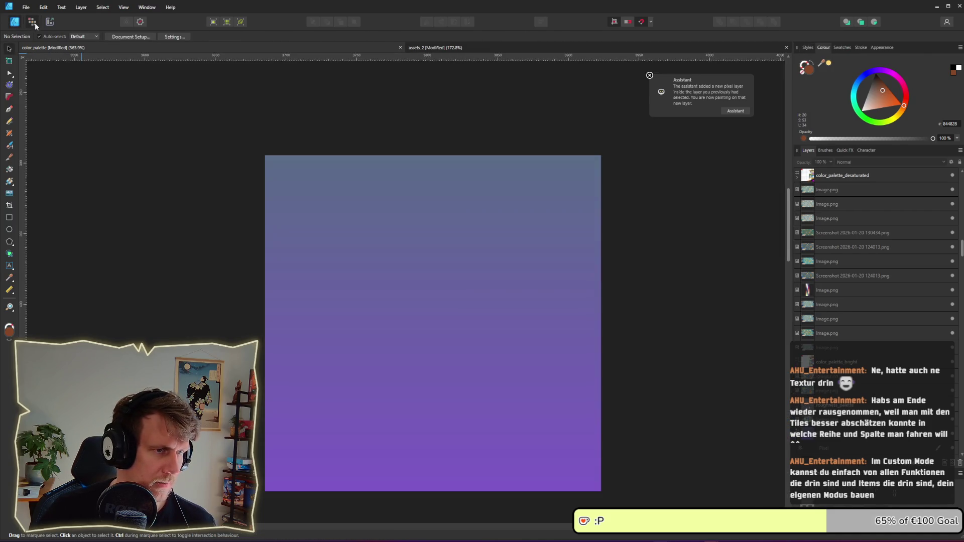
left_click(32, 21)
left_click(329, 224)
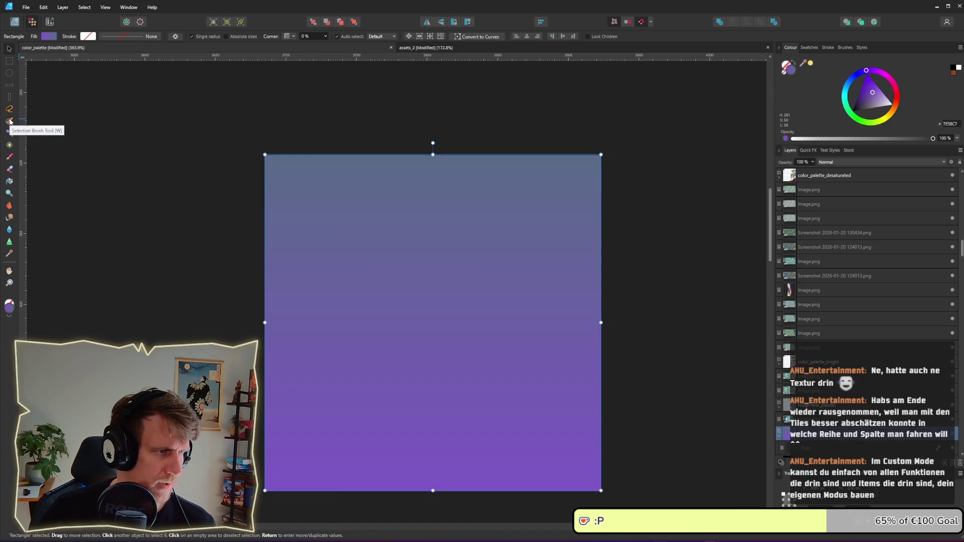
left_click(9, 156)
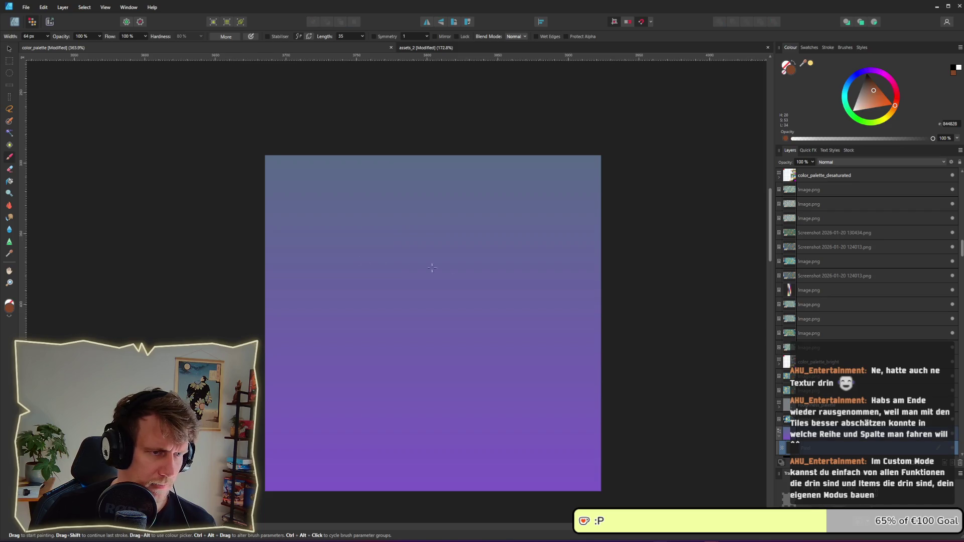
scroll(852, 441, "down", 3)
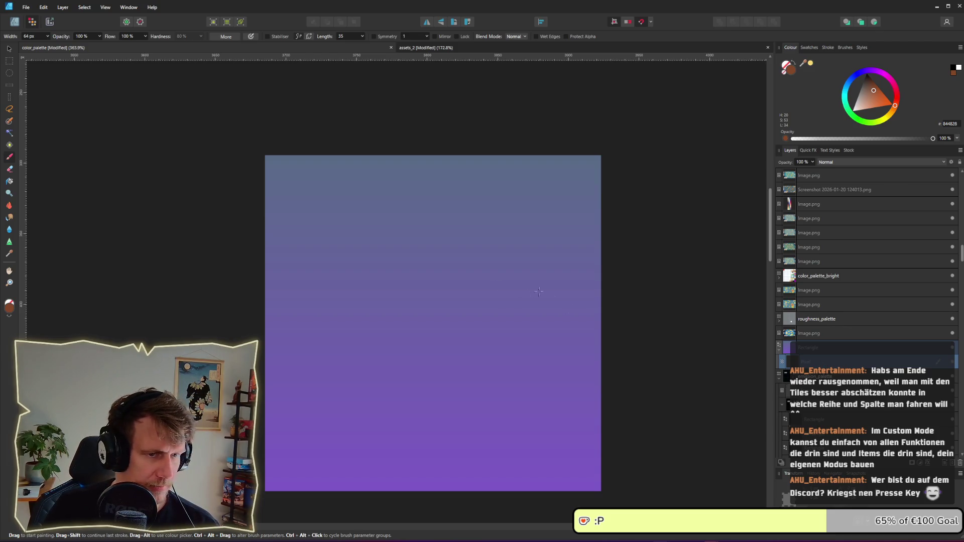
left_click(803, 349)
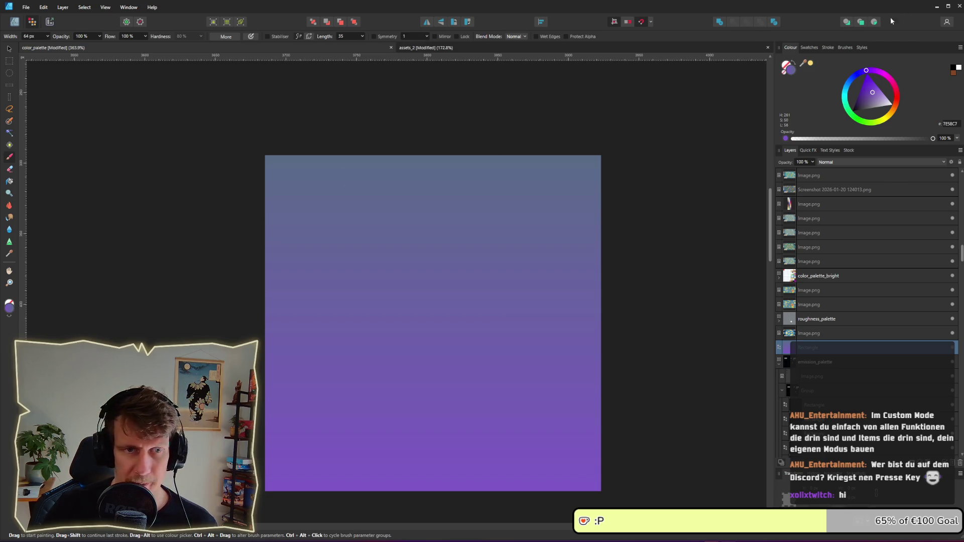
left_click(9, 49)
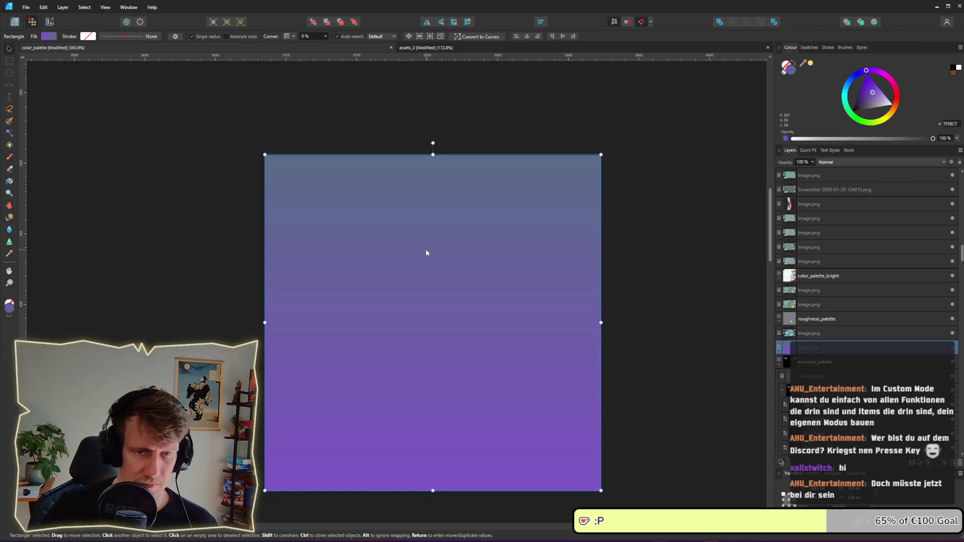
Step: Change the rectangle's fill from the purple gradient to flat tan-orange using the colour sliders
left_click(49, 36)
left_click(57, 36)
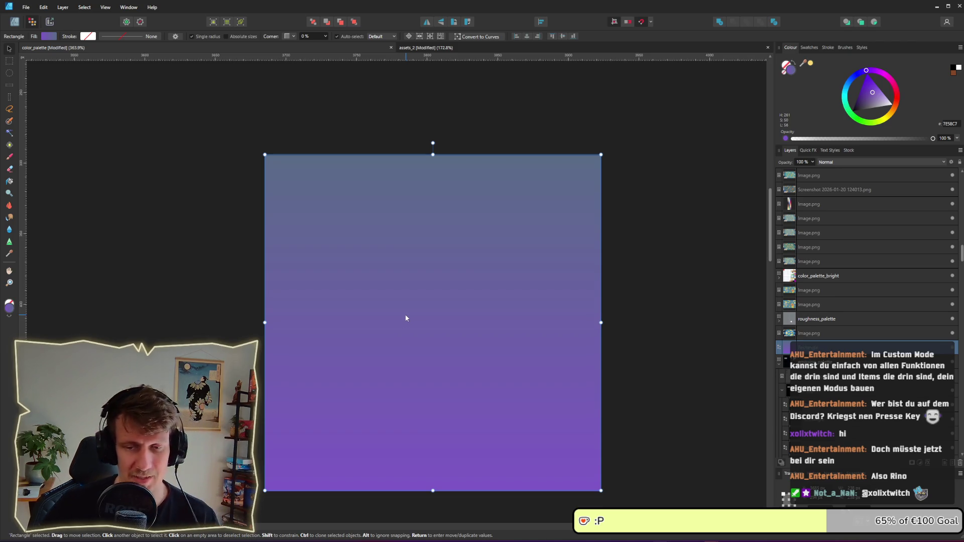
left_click(49, 38)
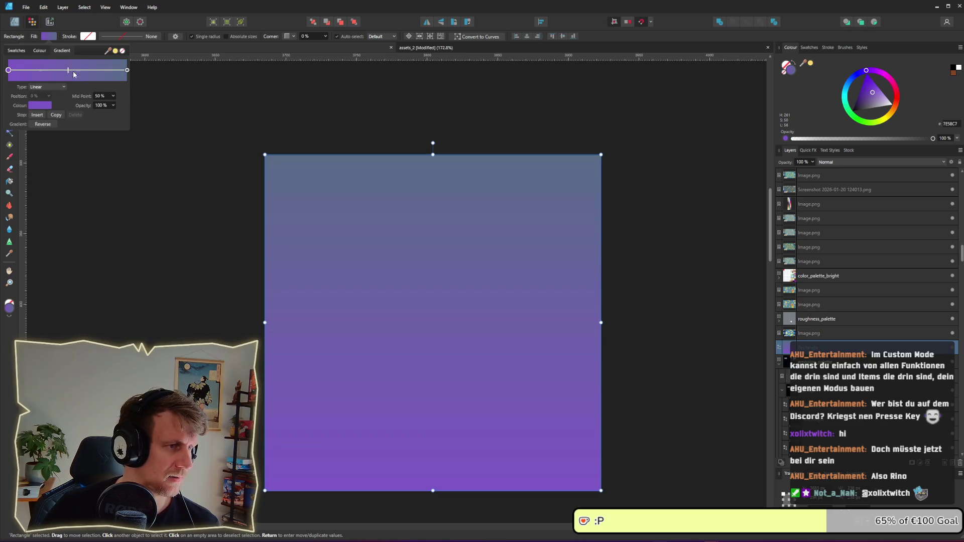
left_click(43, 52)
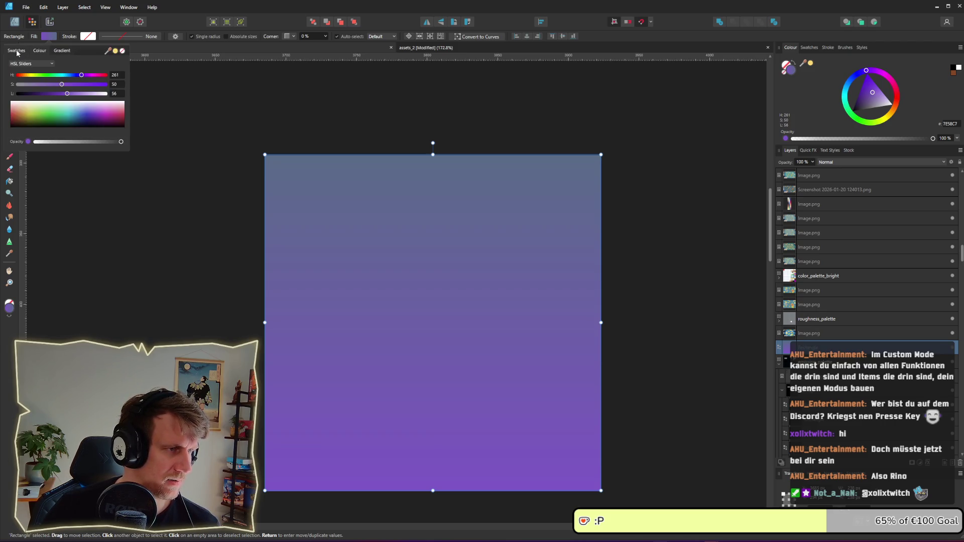
left_click(20, 52)
left_click(43, 53)
left_click_drag(20, 75, 23, 75)
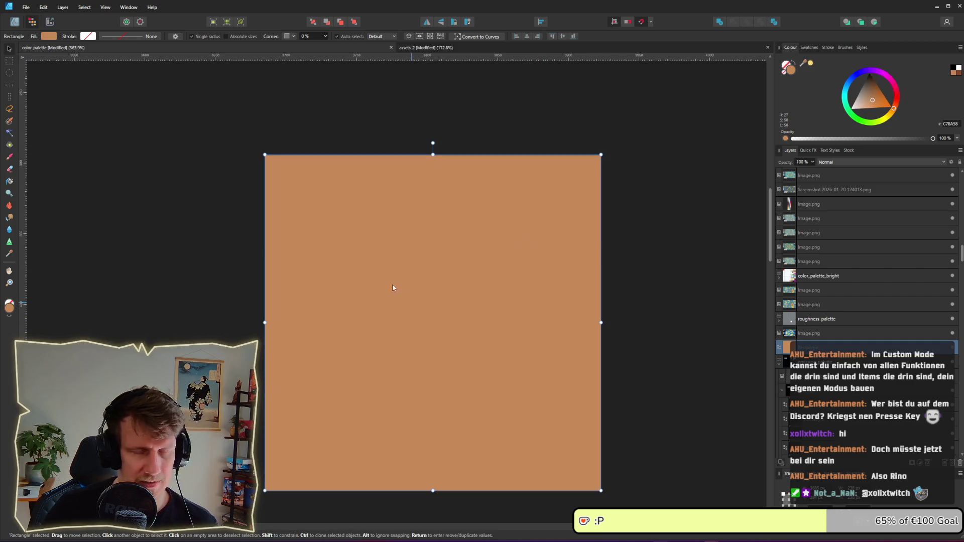
Step: Set up the Paint Brush with a near-black colour and the Linocut Chisel Long brush
left_click(9, 156)
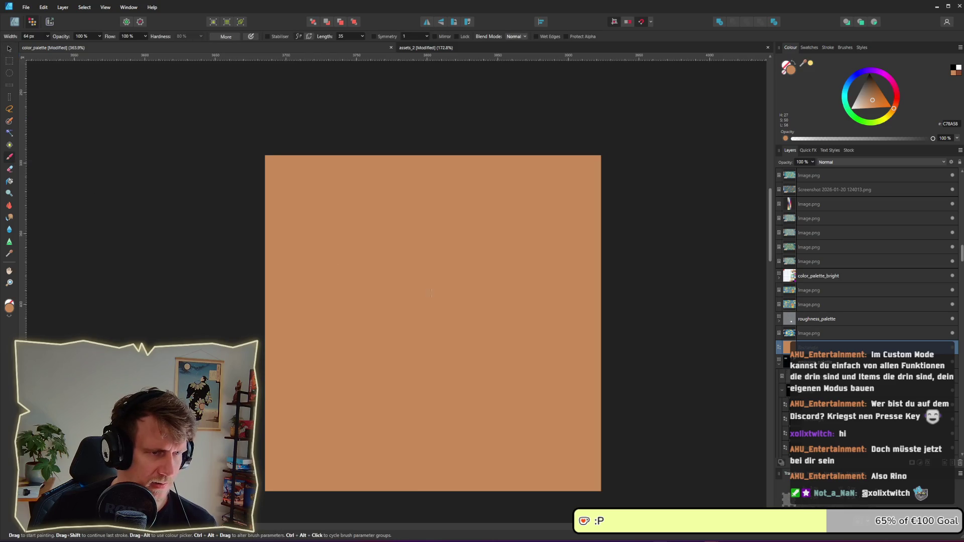
left_click(451, 292)
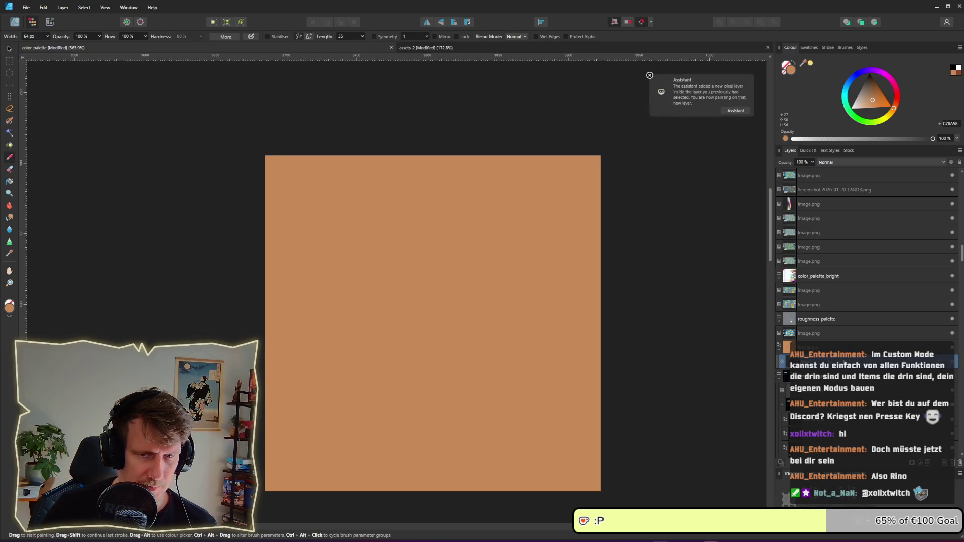
left_click(730, 111)
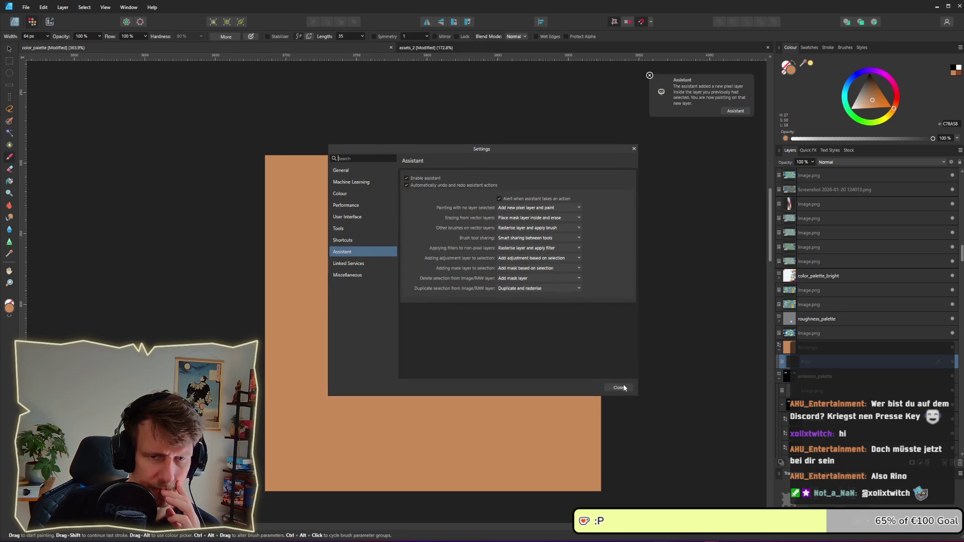
left_click(620, 388)
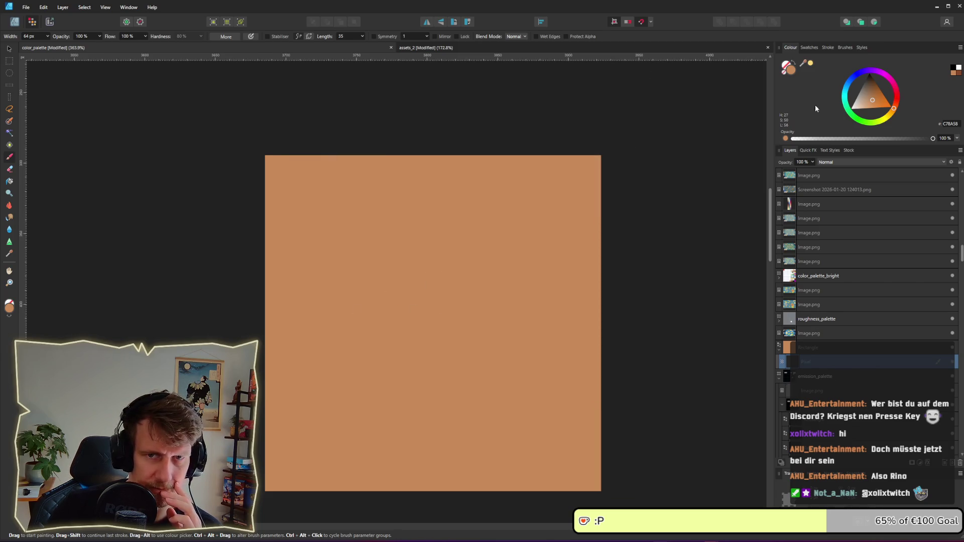
left_click(872, 77)
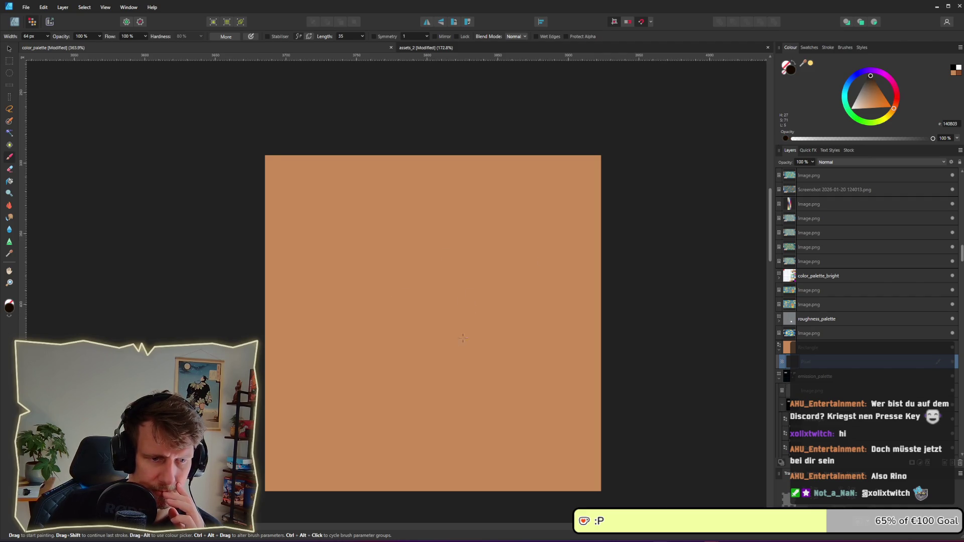
left_click(841, 48)
left_click(858, 98)
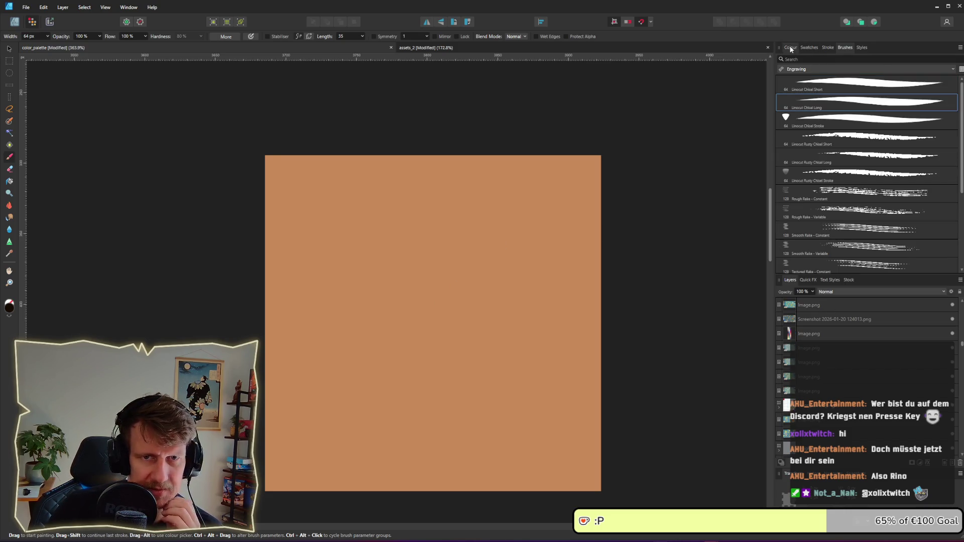
left_click(15, 23)
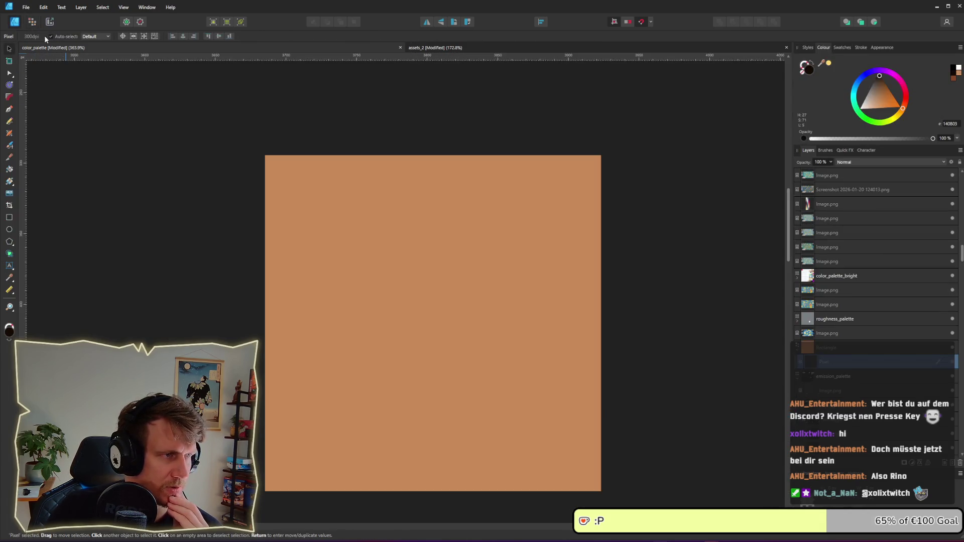
left_click(32, 22)
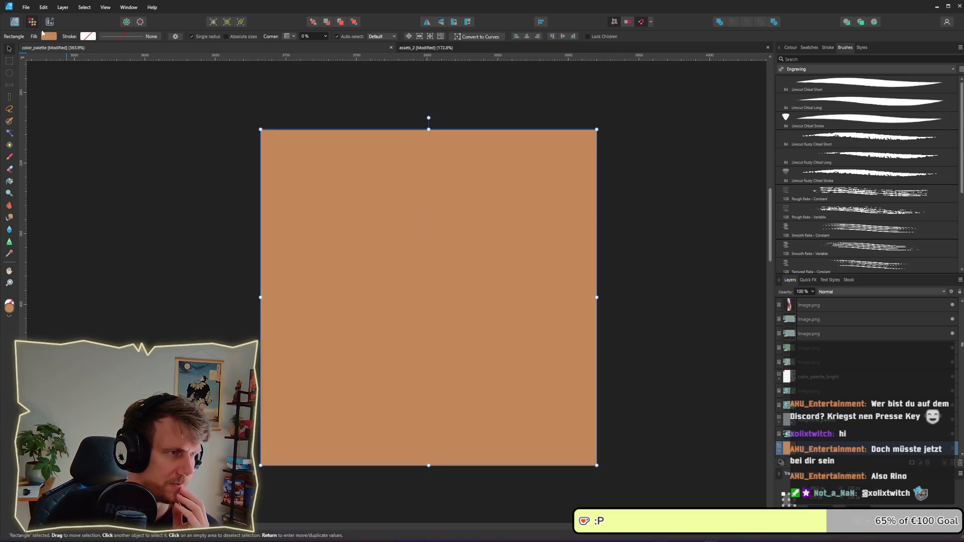
Step: Create an artboard around the rectangle and delete the stray tiny artboard
left_click(15, 23)
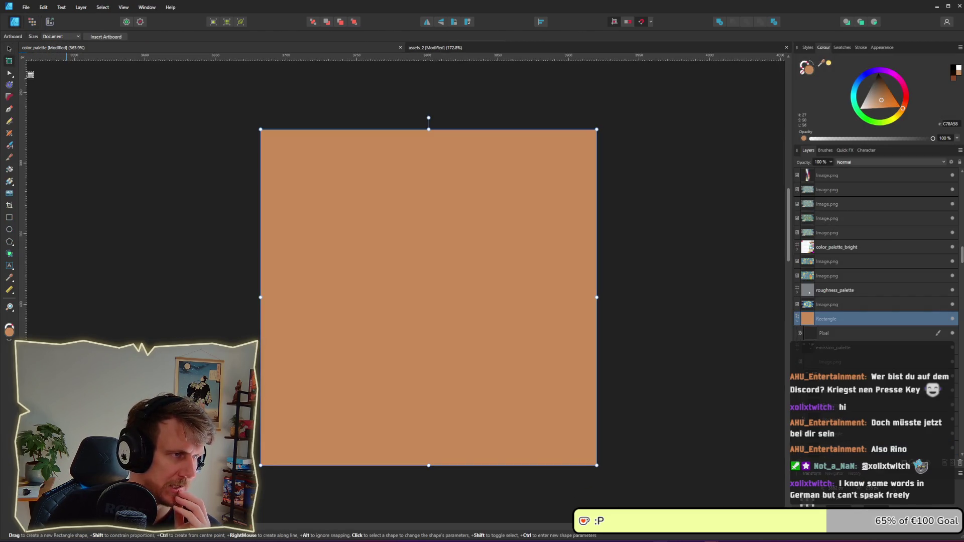
mouse_move(259, 135)
left_mouse_down()
mouse_move(325, 203)
mouse_move(694, 366)
mouse_move(657, 471)
mouse_move(626, 467)
left_mouse_up()
left_click_drag(242, 130, 242, 122)
left_click(9, 49)
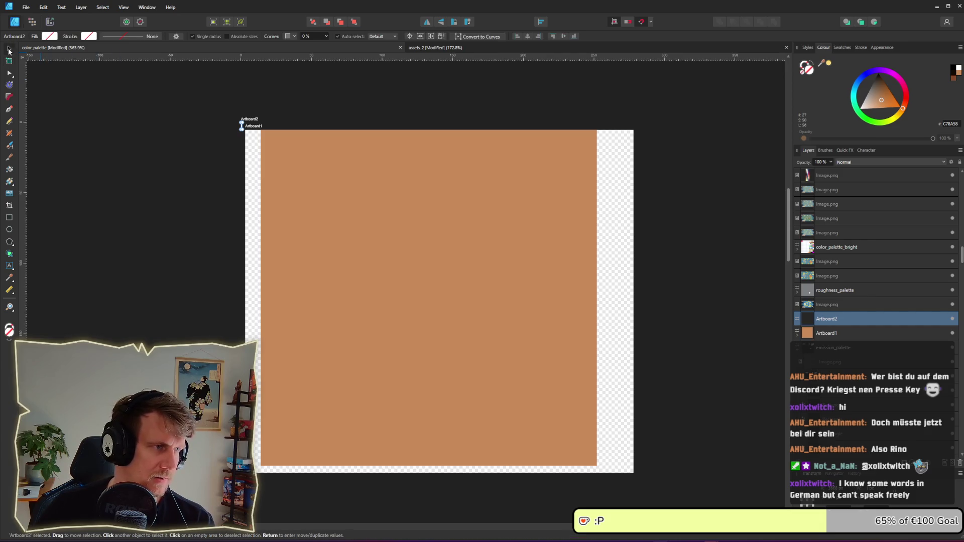
left_click(249, 122)
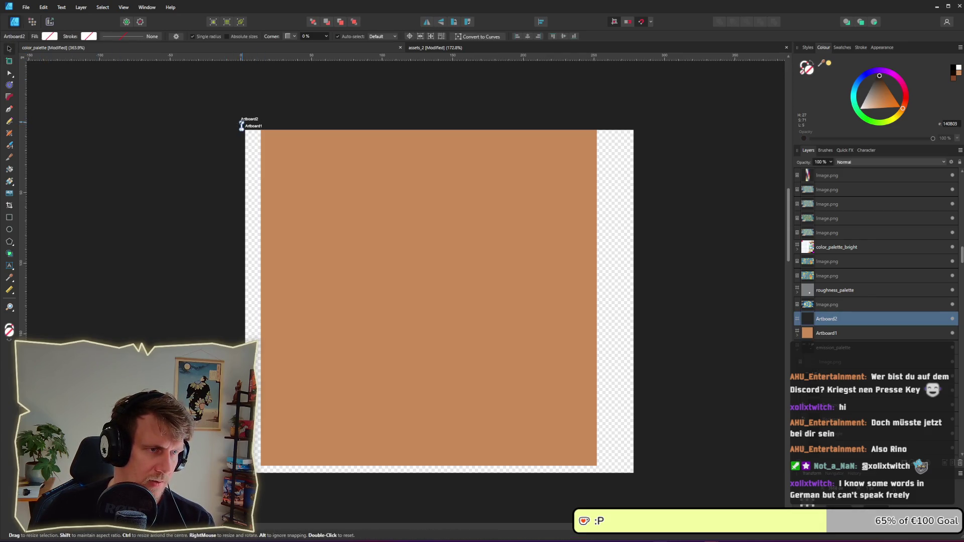
key("Delete")
Step: Align the rectangle to the top-left, shrink Artboard1 to 238×239 px, and switch to Pixel persona
left_click(337, 191)
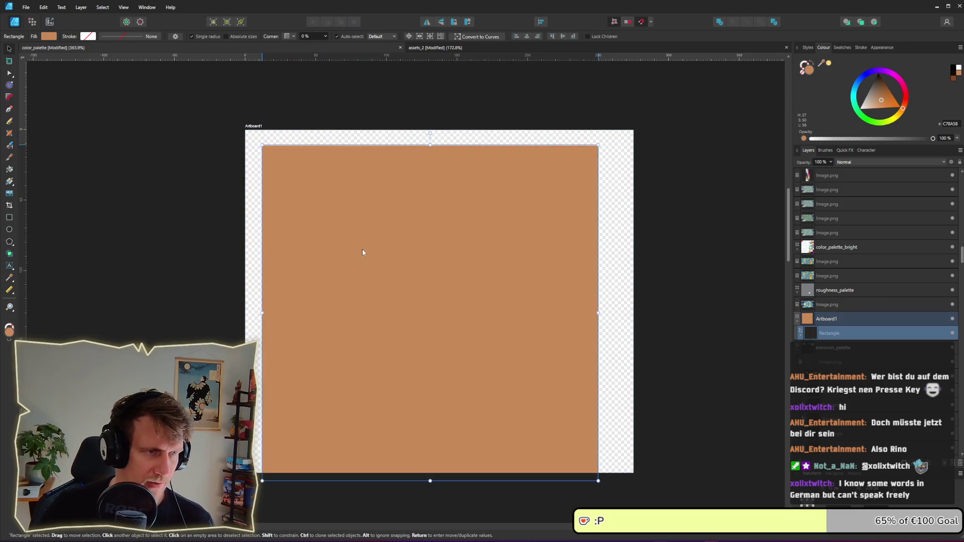
left_click_drag(362, 251, 344, 235)
left_click(594, 426)
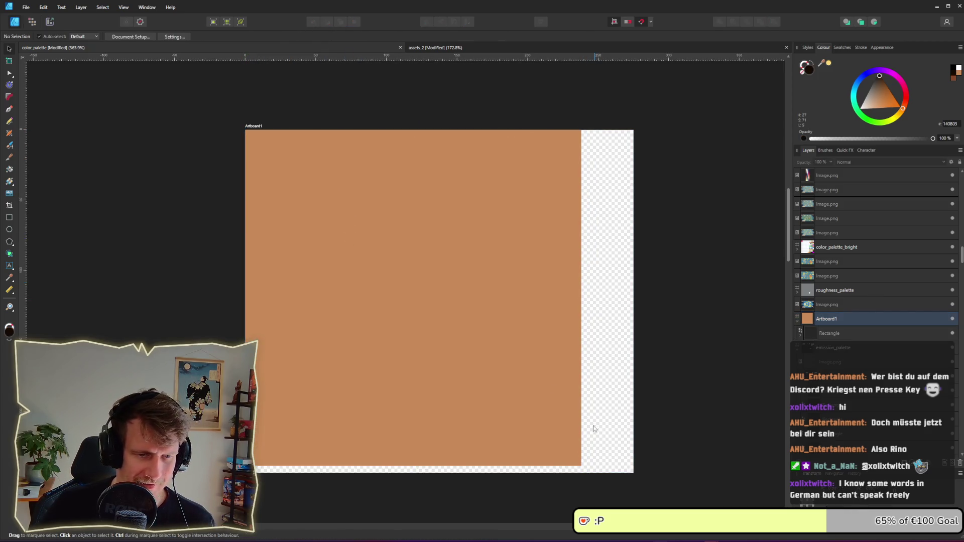
left_click(254, 127)
left_click_drag(633, 472, 582, 466)
left_click(486, 343)
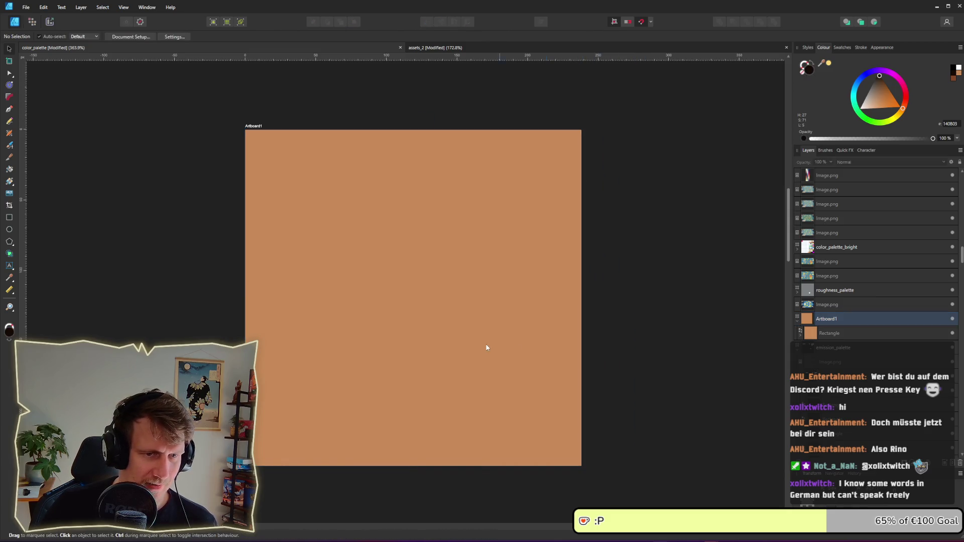
left_click(32, 25)
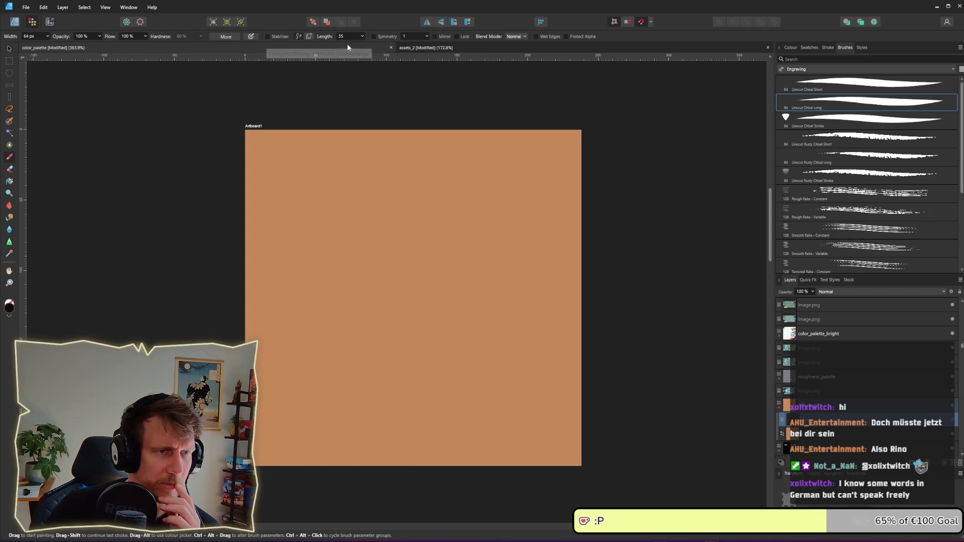
Step: Pick black (000000) as the painting colour on the Colour wheel's triangle
left_click(792, 47)
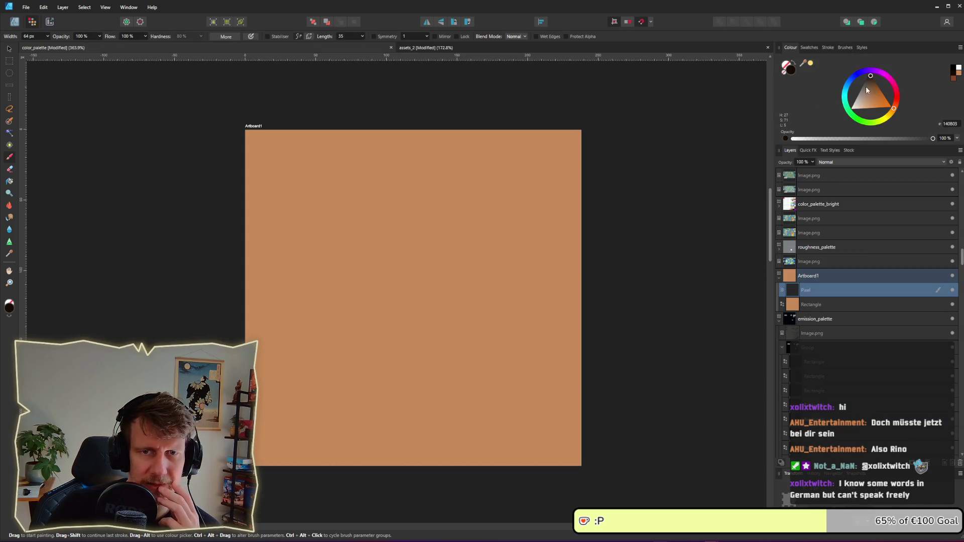
mouse_move(866, 86)
left_mouse_down()
mouse_move(866, 76)
mouse_move(857, 78)
left_mouse_up()
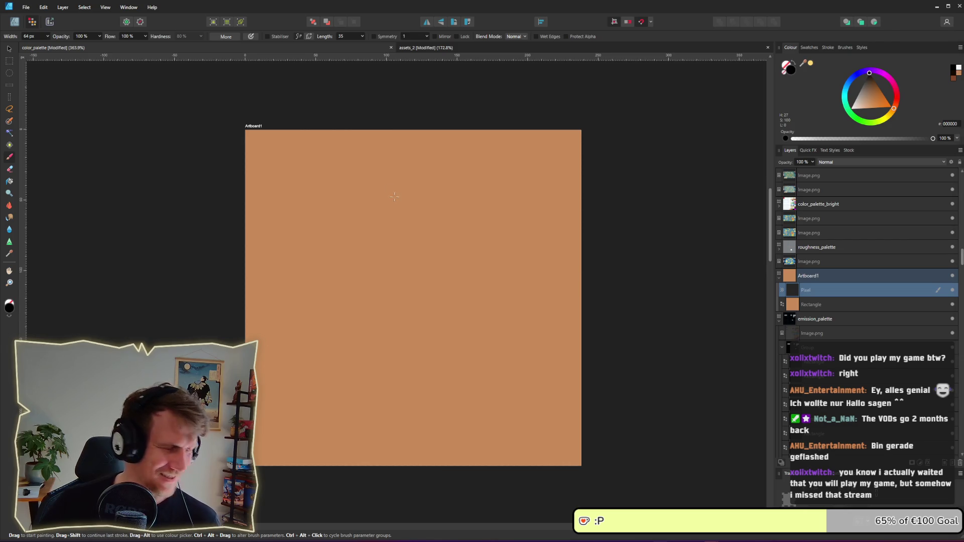
scroll(397, 187, "down", 1)
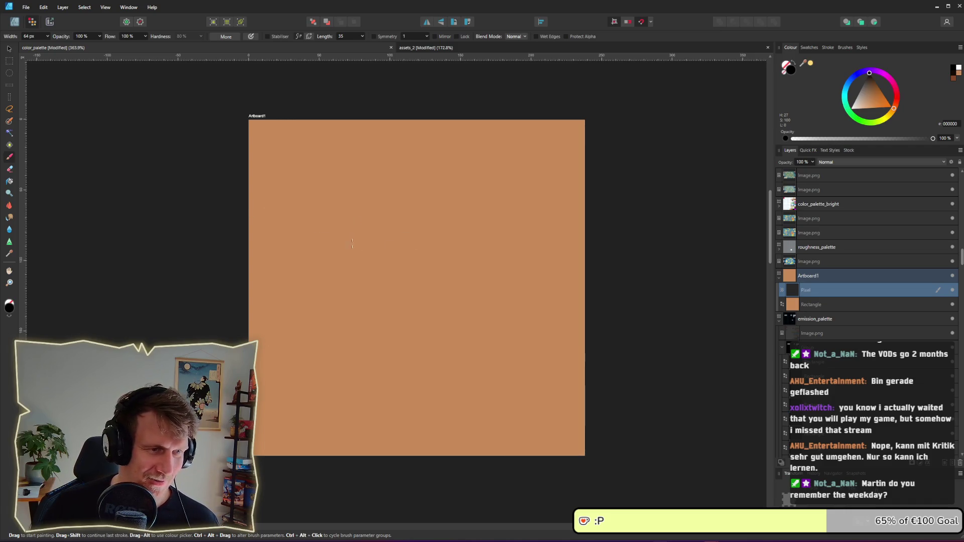
left_click(828, 306)
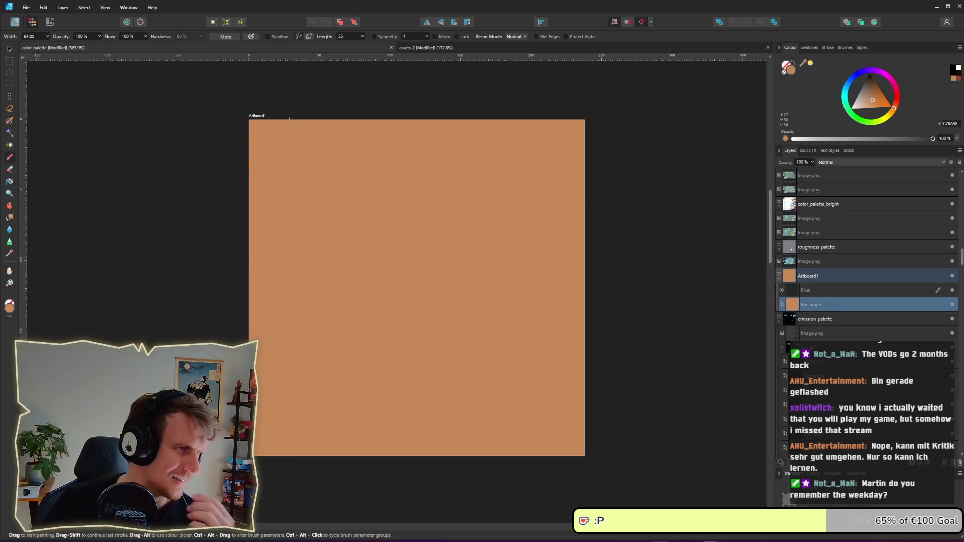
left_click(825, 291)
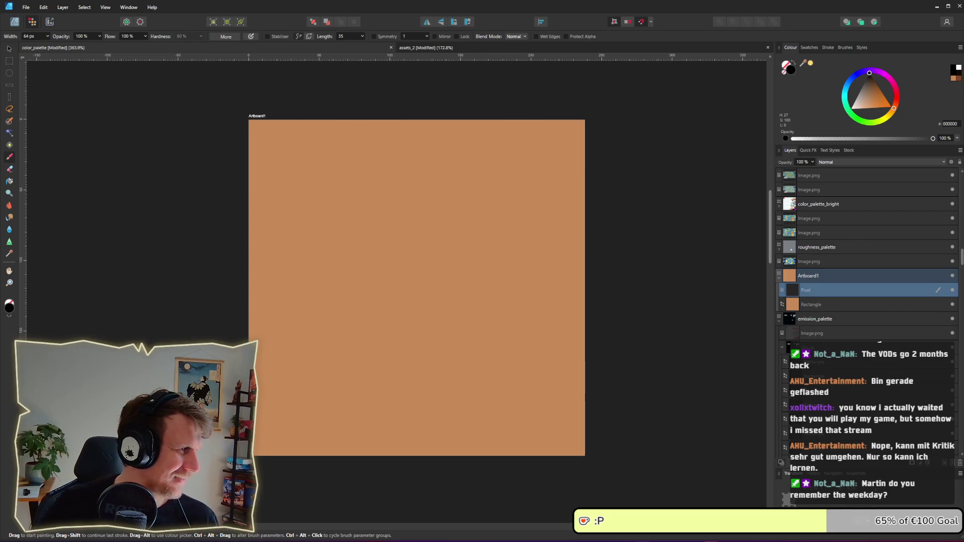
key("alt+Tab")
Step: Show image results and enlarge the 'Stylized Forest Textures - RPG Environment' grass sphere
scroll(343, 272, "down", 6)
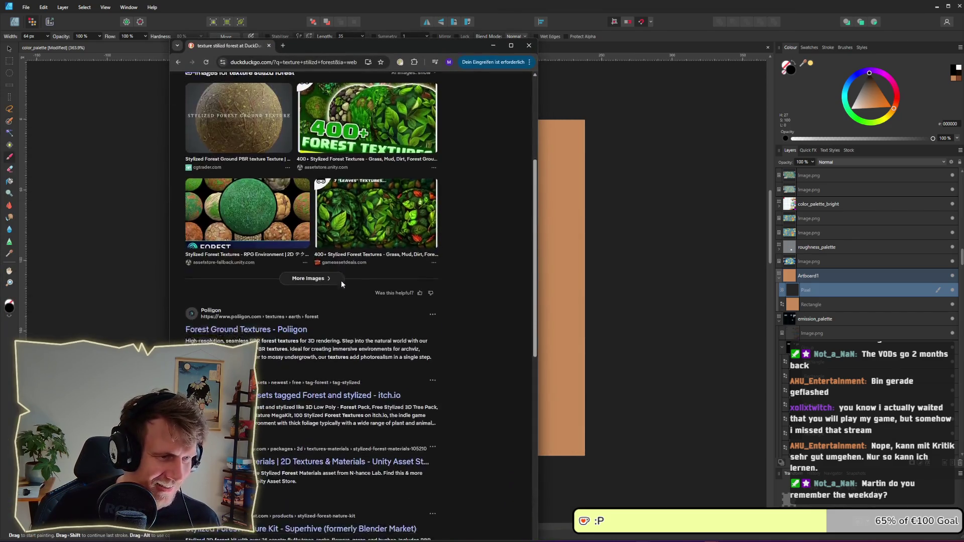
scroll(344, 272, "up", 3)
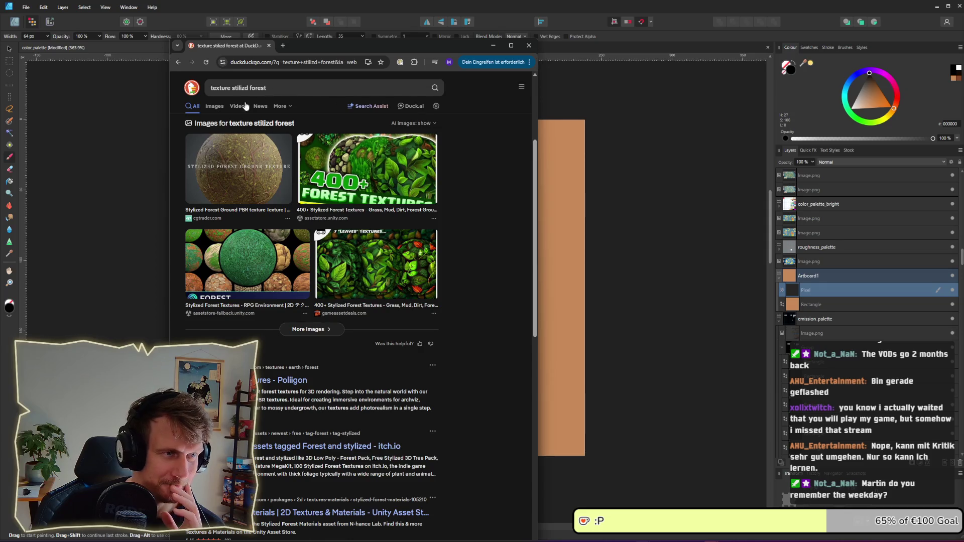
left_click(215, 108)
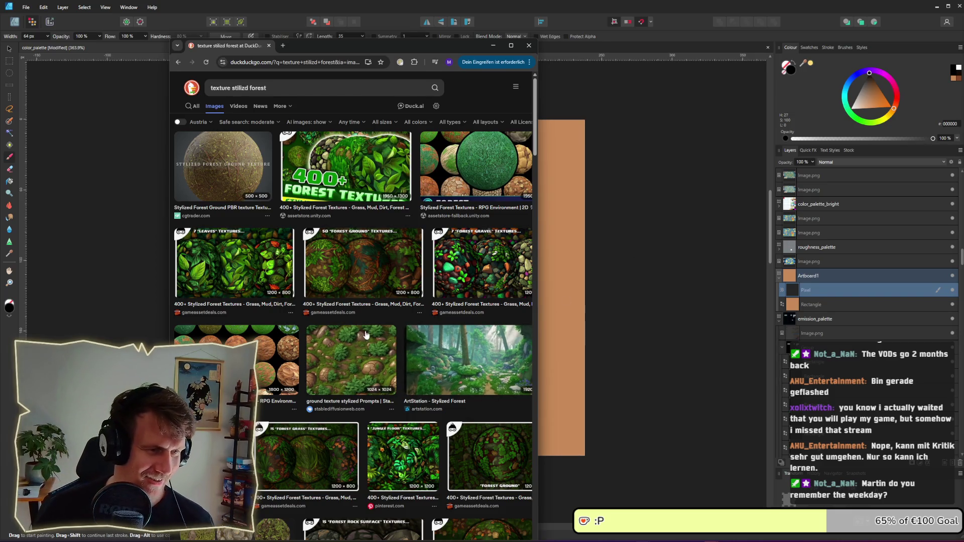
scroll(371, 350, "down", 1)
scroll(371, 350, "down", 2)
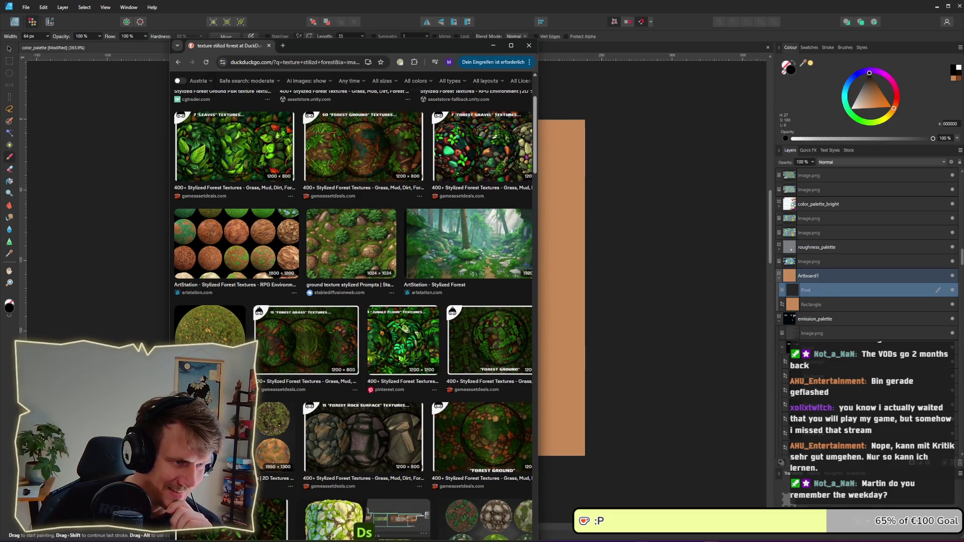
left_click(211, 324)
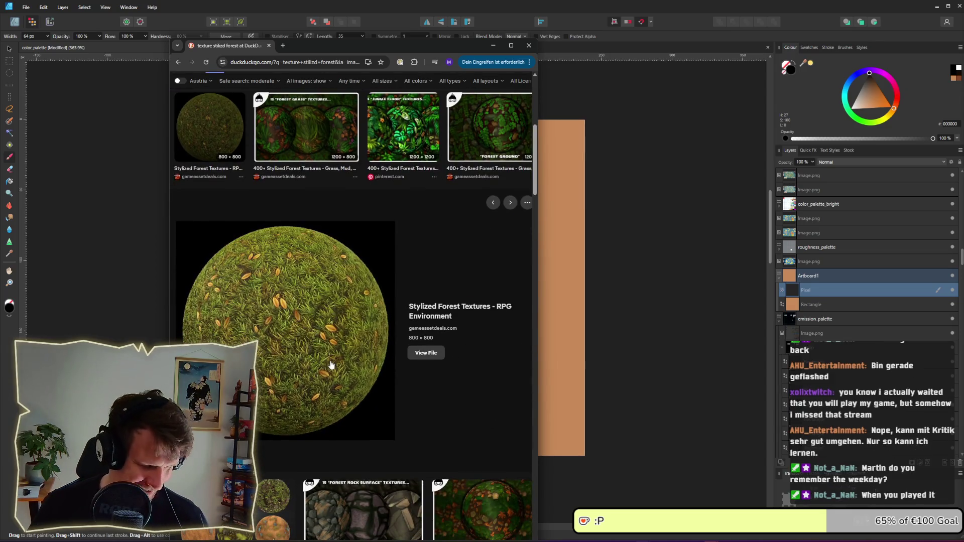
Step: Start a screen capture over the enlarged grass sphere preview
key("super+shift+s")
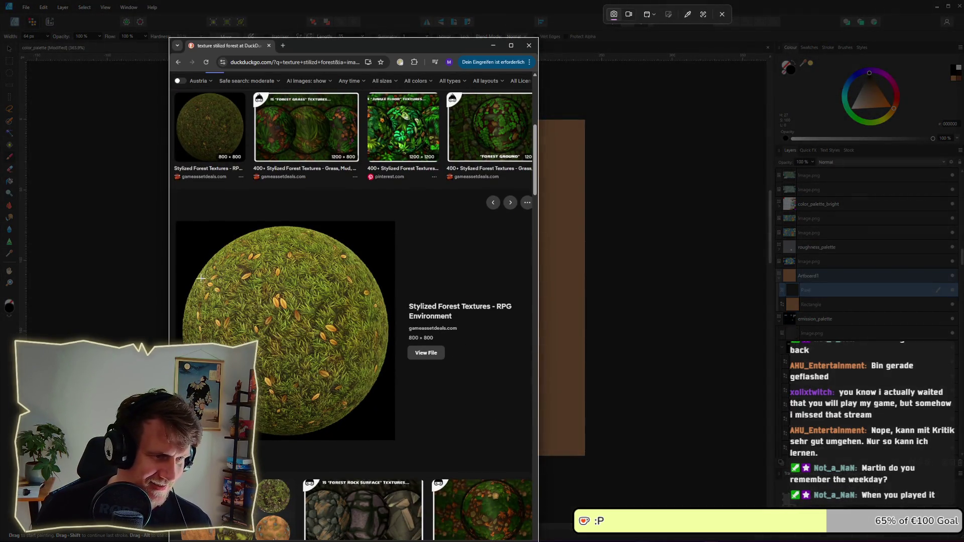
key("Escape")
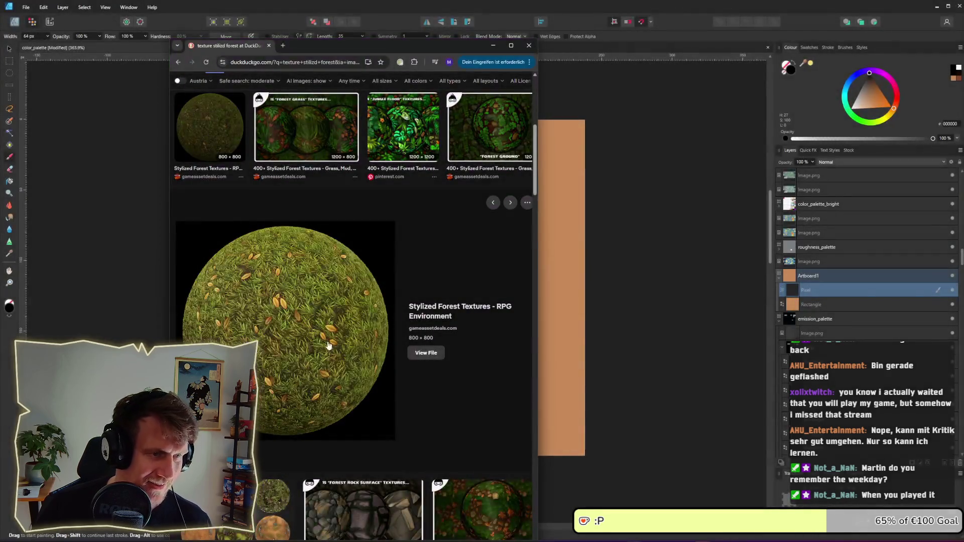
key("super+shift+s")
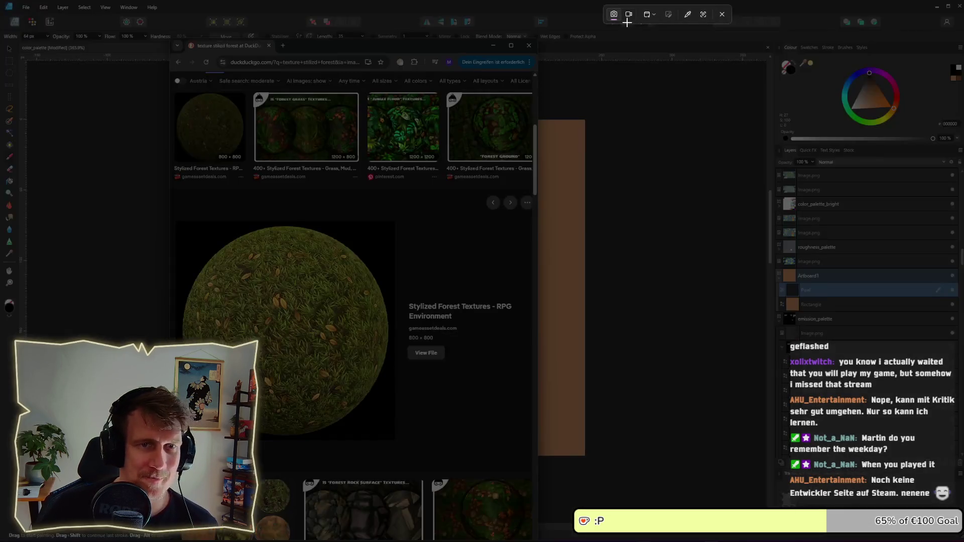
Step: Snip a rectangle around the grass sphere and paste it into Artboard1 as a layer
left_click(650, 14)
left_click(662, 19)
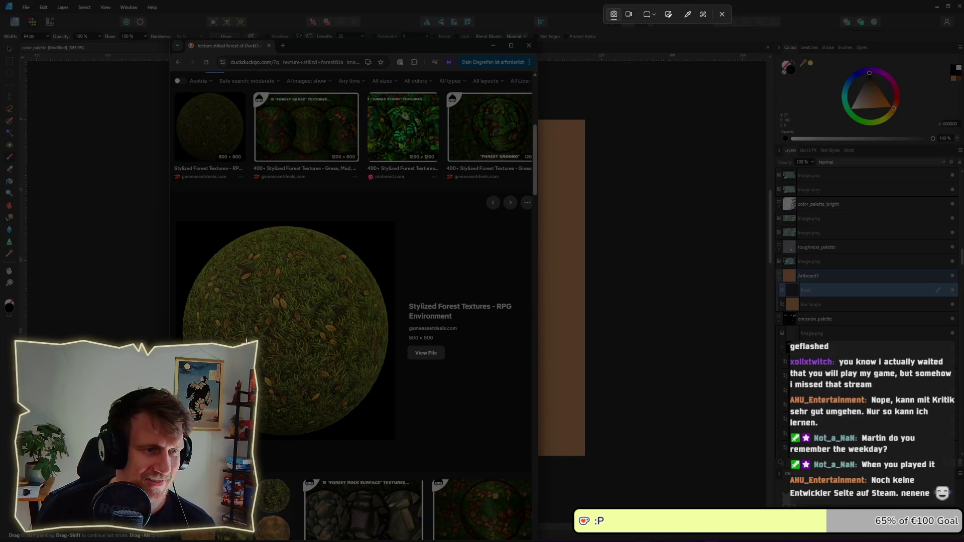
mouse_move(194, 282)
left_mouse_down()
mouse_move(351, 402)
mouse_move(373, 395)
left_mouse_up()
key("ctrl+v")
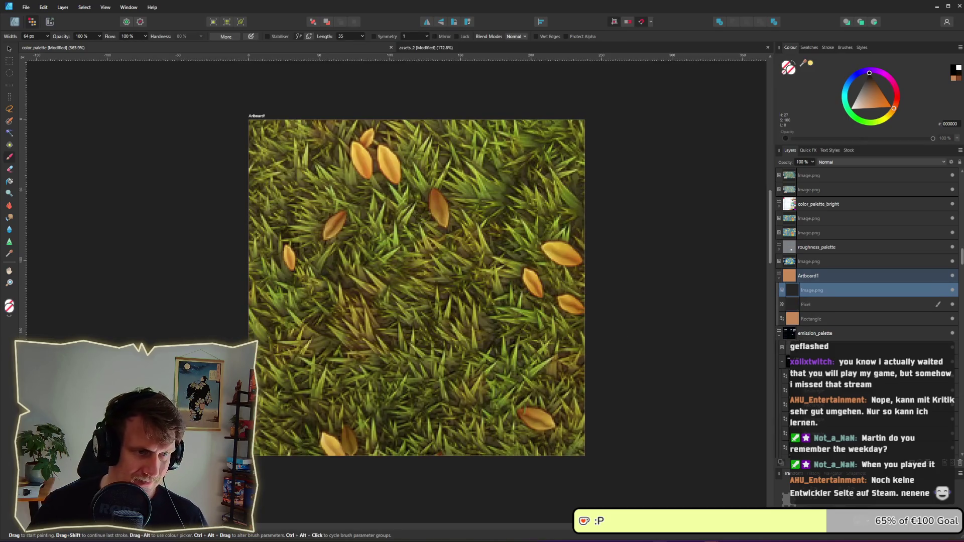
scroll(433, 363, "down", 1)
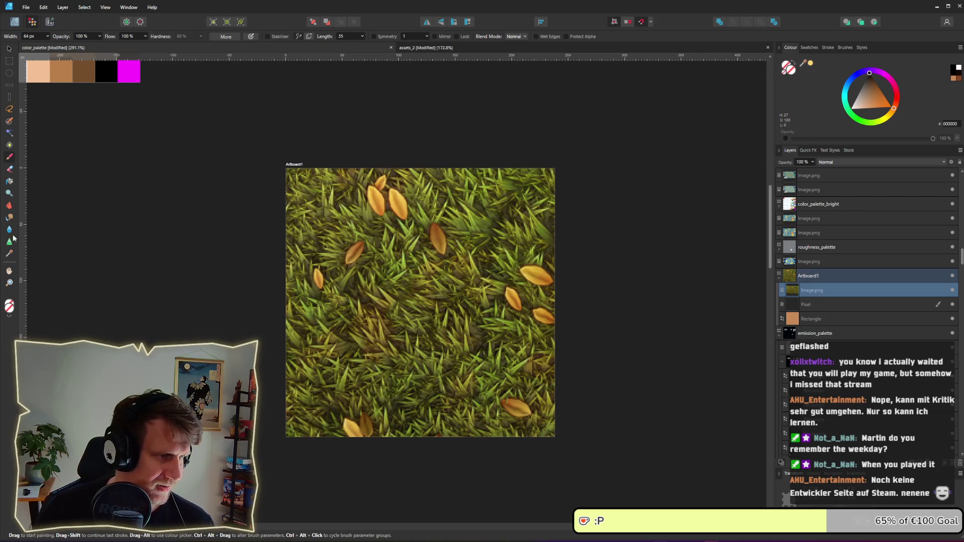
Step: Resize the pasted grass image to fit the artboard
left_click(19, 20)
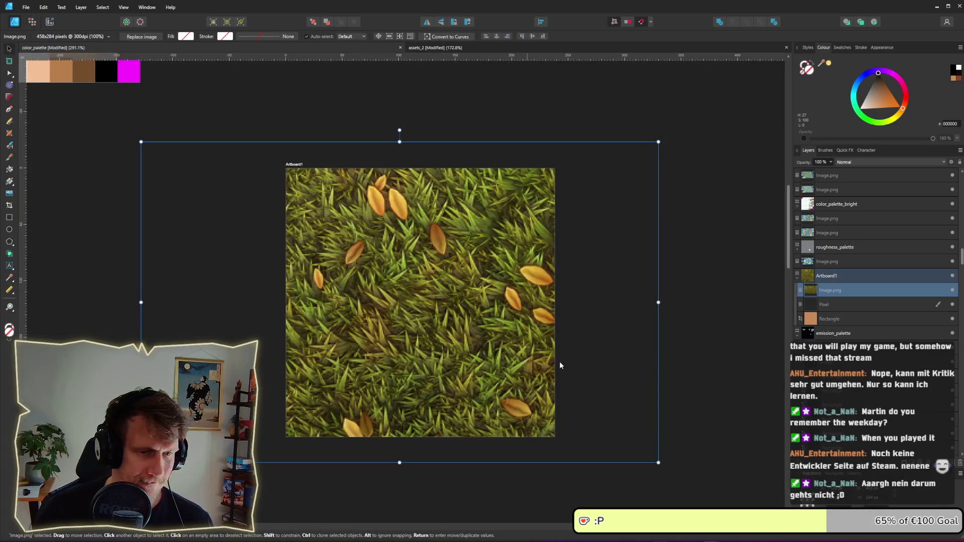
mouse_move(658, 462)
left_mouse_down()
mouse_move(556, 419)
mouse_move(581, 435)
mouse_move(617, 413)
left_mouse_up()
left_click(640, 416)
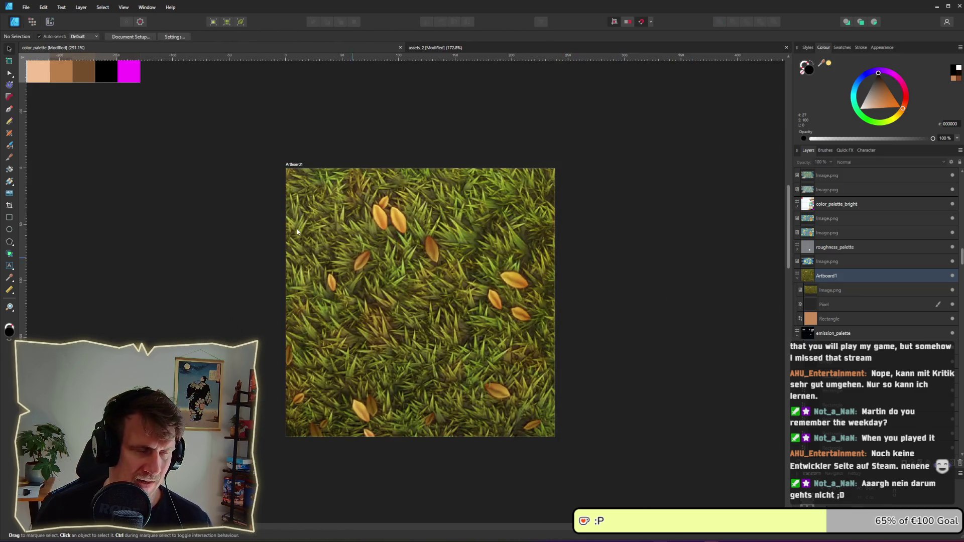
Step: Draw a black strip across the artboard's top edge, trimmed to its width
left_click(9, 218)
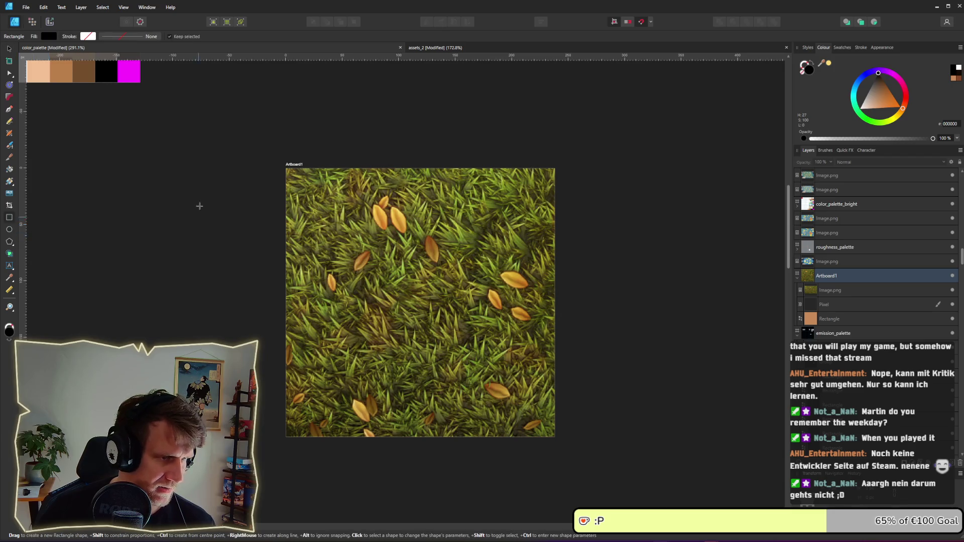
left_click_drag(187, 180, 591, 209)
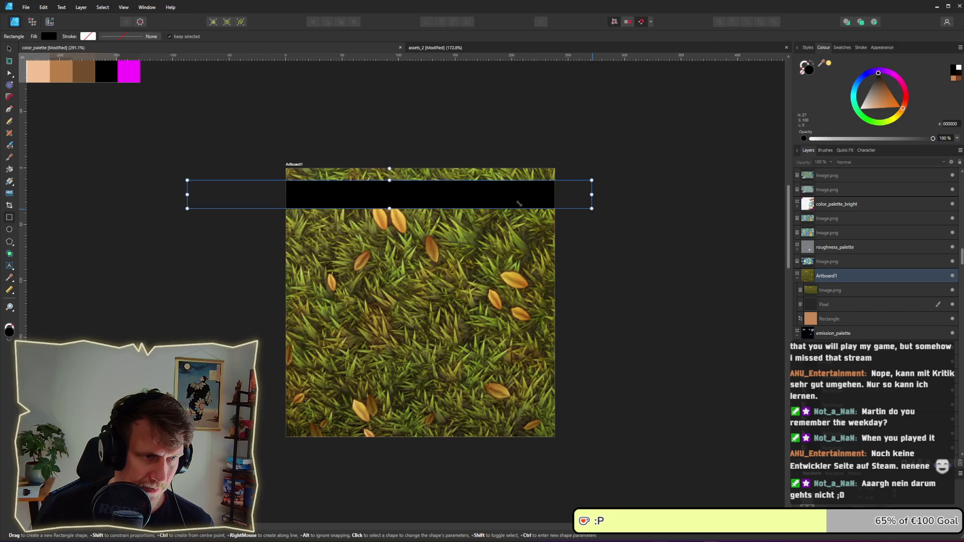
key("v")
left_click_drag(309, 192, 319, 179)
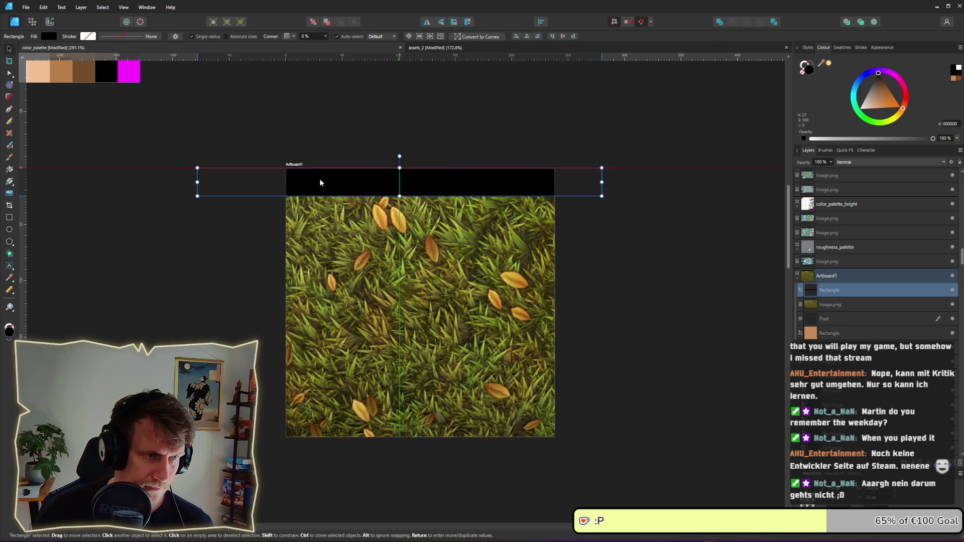
left_click_drag(196, 182, 285, 182)
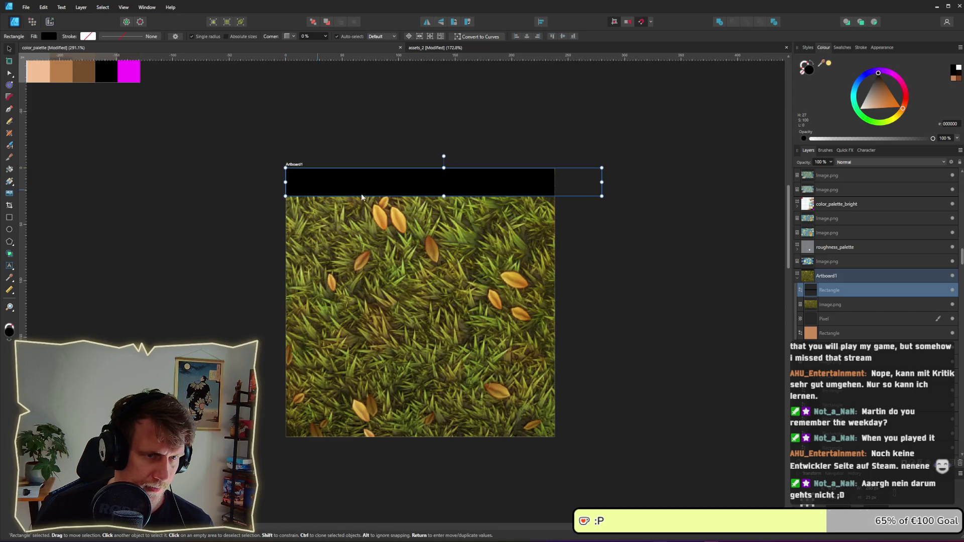
left_click_drag(602, 182, 555, 182)
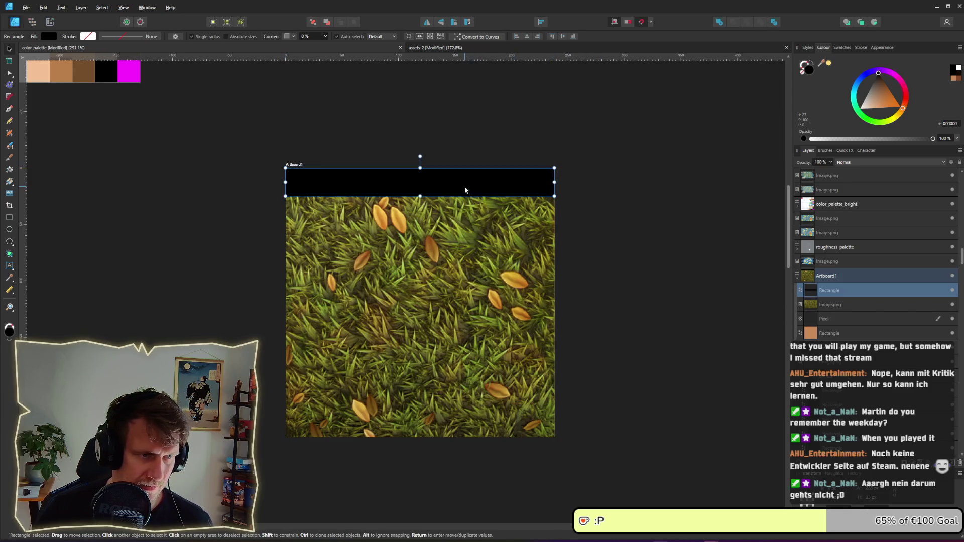
Step: Duplicate the strip into nine stacked stripes and scale them to cover the artboard
mouse_move(465, 186)
left_mouse_down()
mouse_move(454, 240)
mouse_move(453, 410)
left_mouse_up()
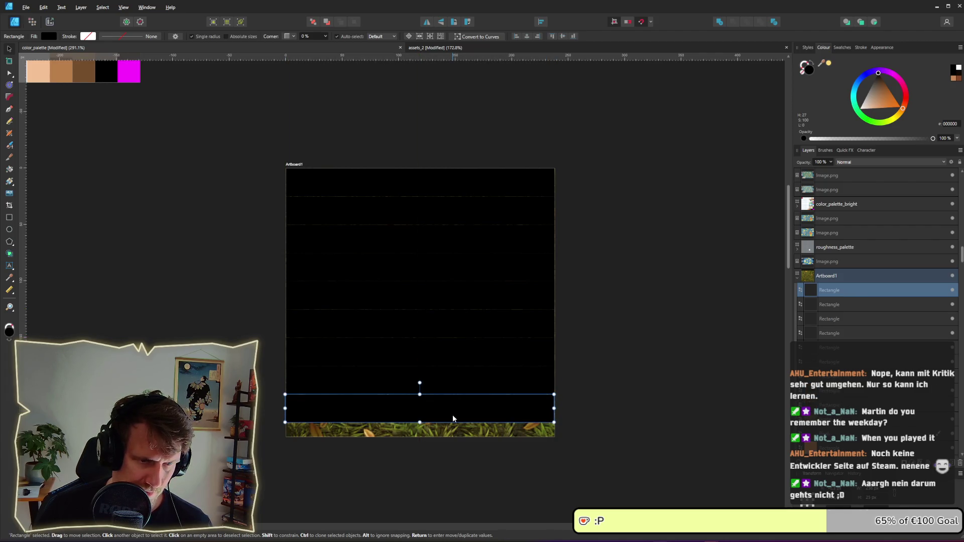
mouse_move(250, 131)
left_mouse_down()
mouse_move(570, 423)
mouse_move(562, 419)
left_mouse_up()
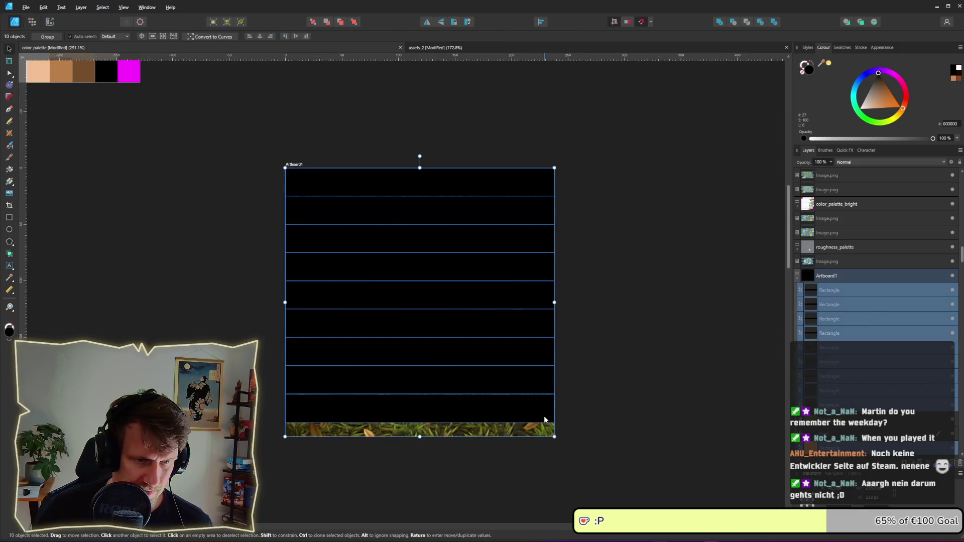
left_click(531, 432, "shift")
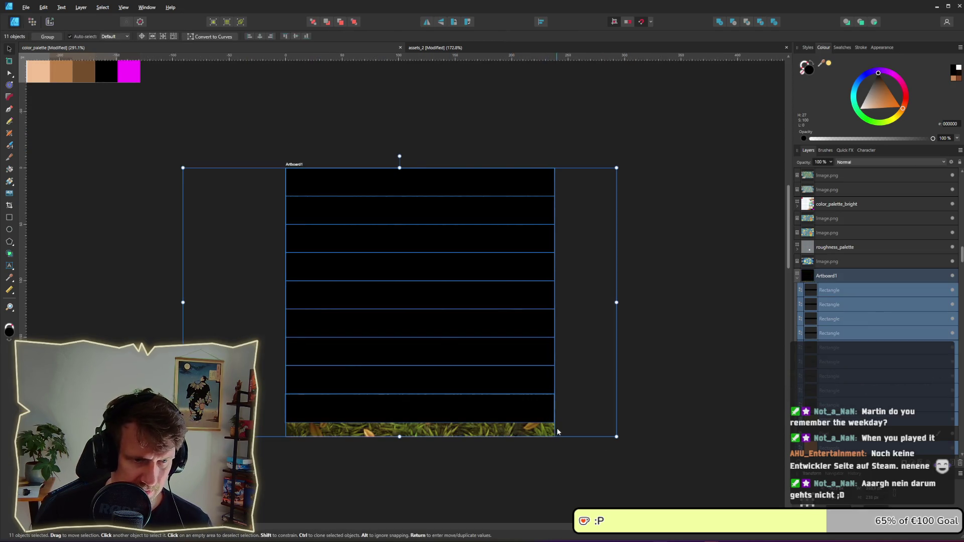
left_click(819, 404)
left_click(823, 290, "shift")
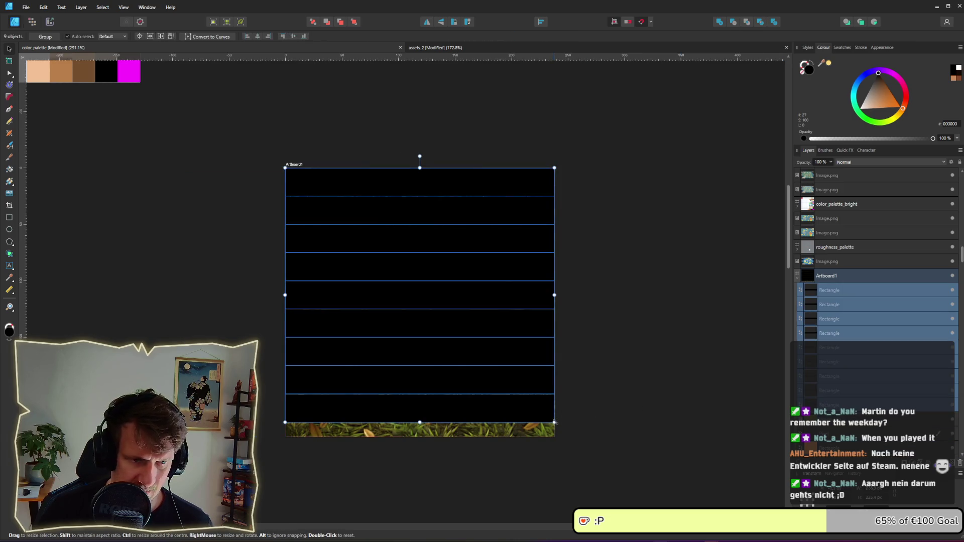
left_click_drag(554, 422, 570, 437)
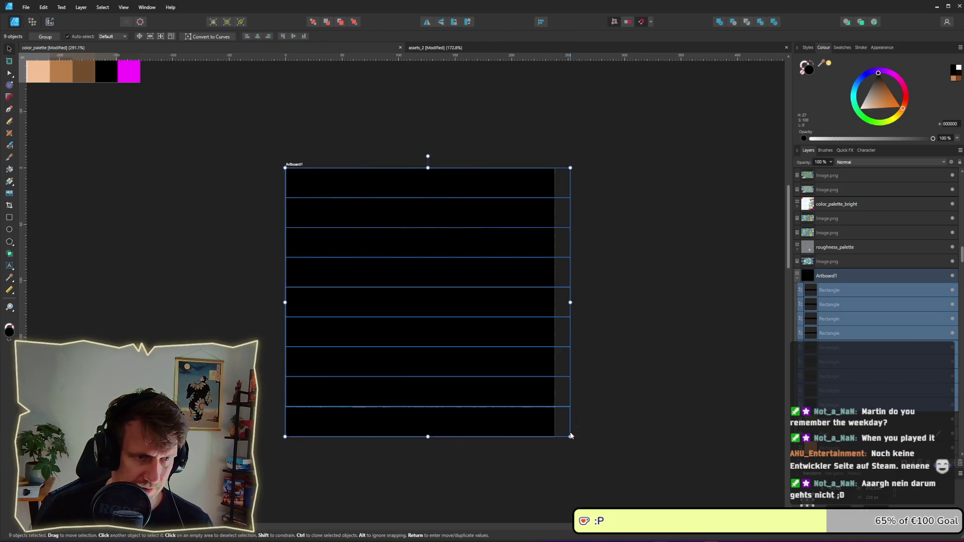
left_click(315, 217)
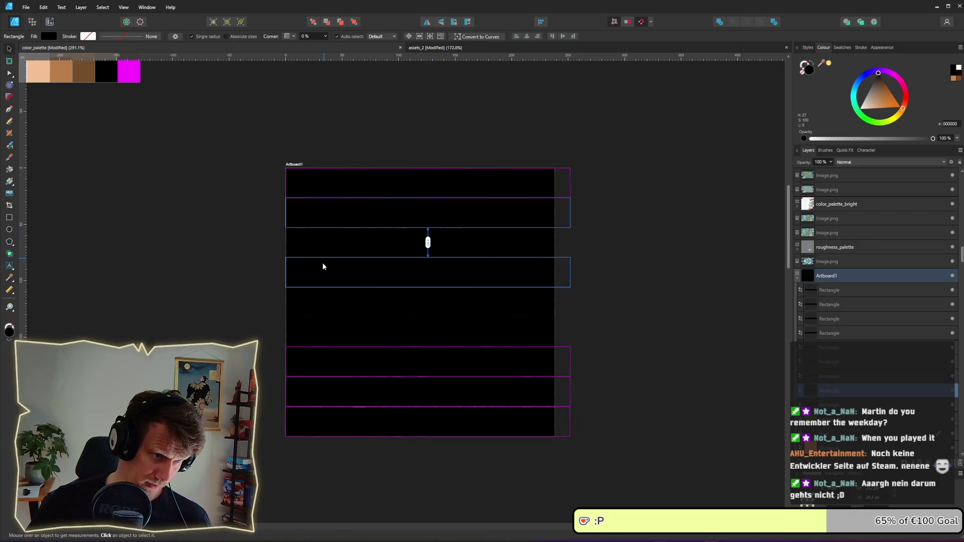
Step: Select alternating black stripes and lower their opacity so the grass shows through
left_click(321, 261)
left_click(325, 332)
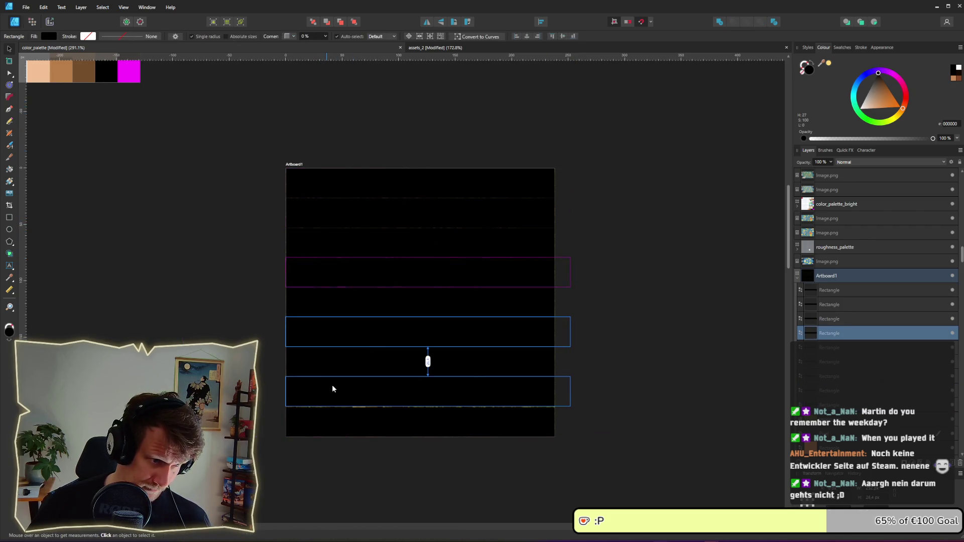
left_click(332, 388)
left_click(346, 338)
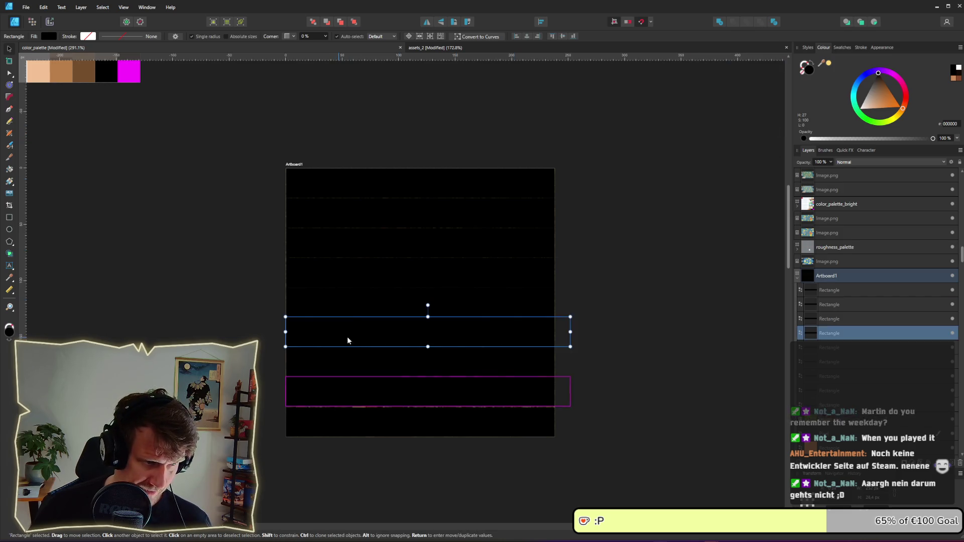
left_click(327, 296)
left_click(331, 276)
left_click(827, 291)
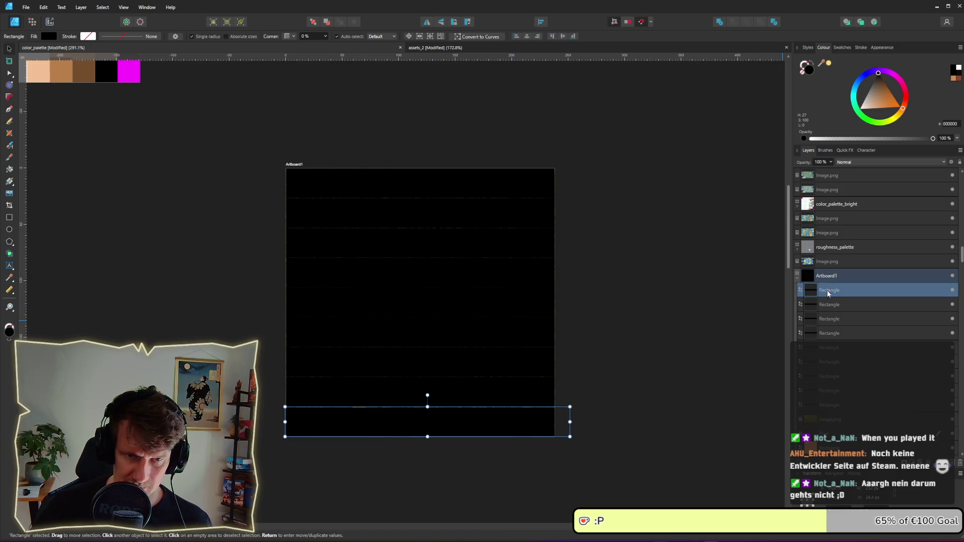
left_click(833, 319, "ctrl")
left_click(833, 352, "ctrl")
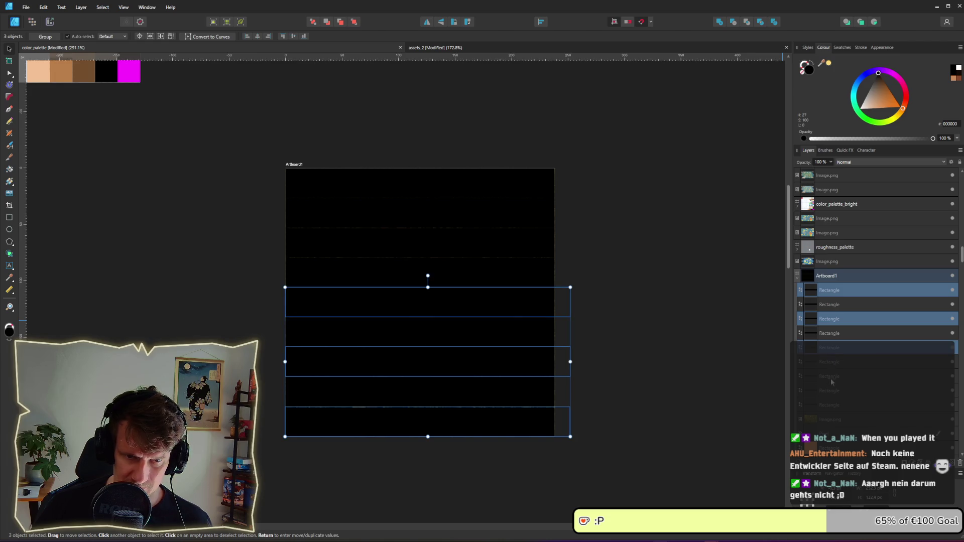
left_click(831, 380, "ctrl")
left_click(832, 406, "ctrl")
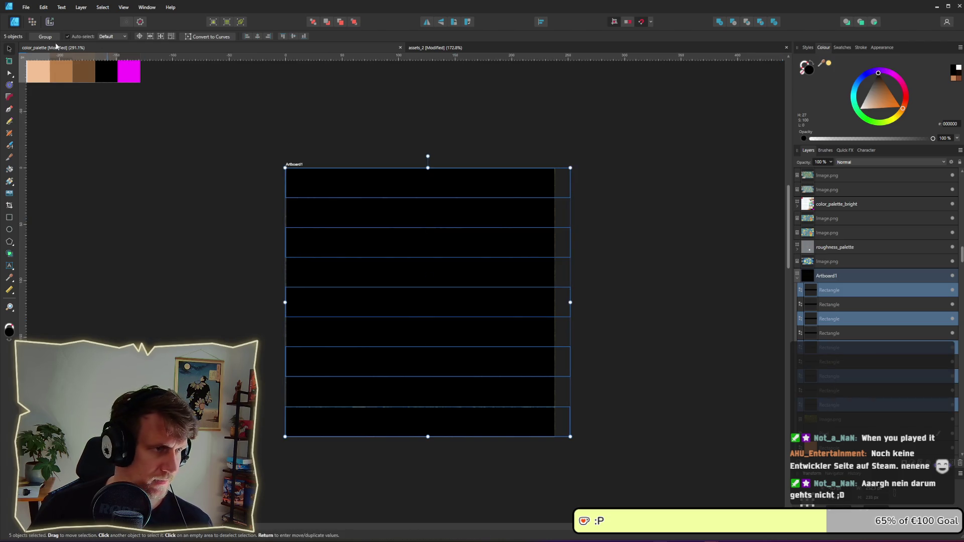
left_click(831, 161)
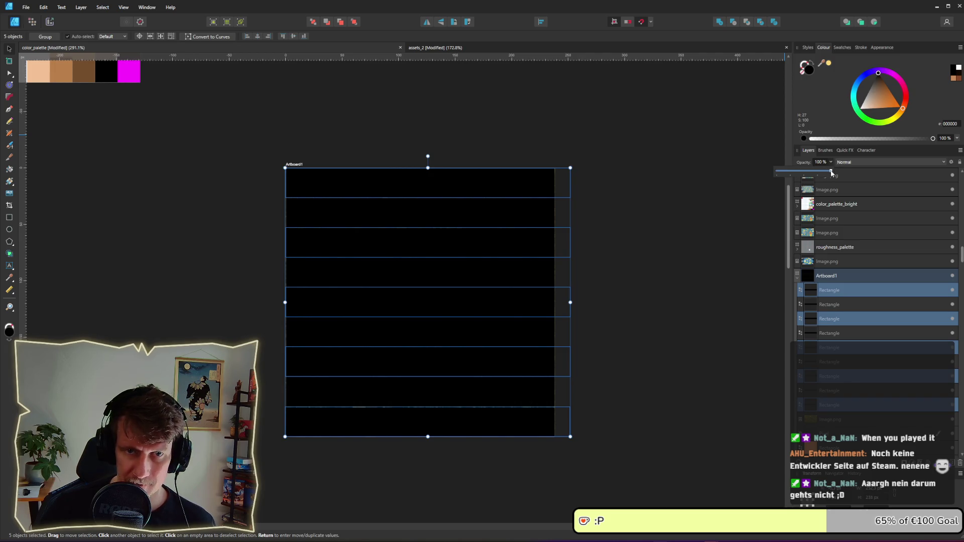
left_click_drag(830, 173, 783, 174)
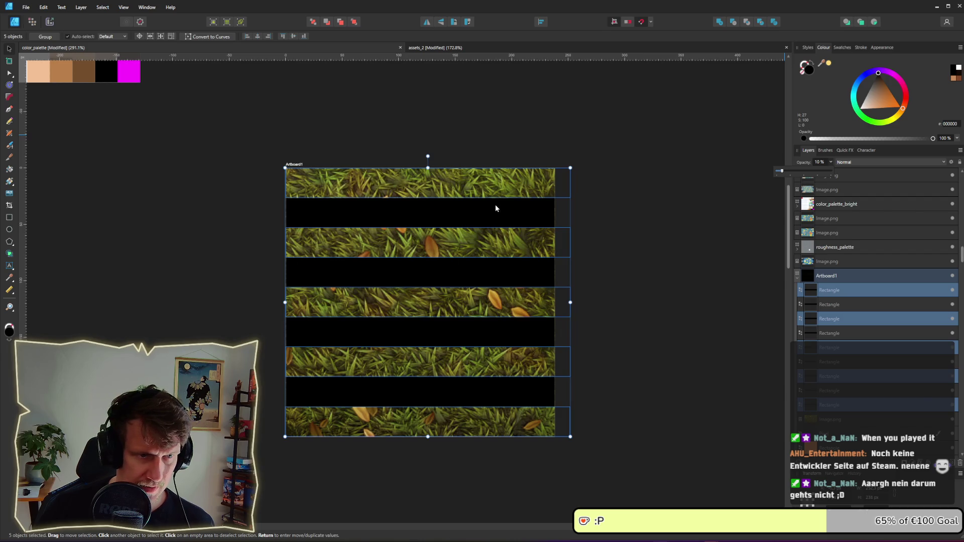
Step: Select the remaining black stripes and fade them to near-transparent opacity
left_click(484, 217)
left_click(490, 276, "shift")
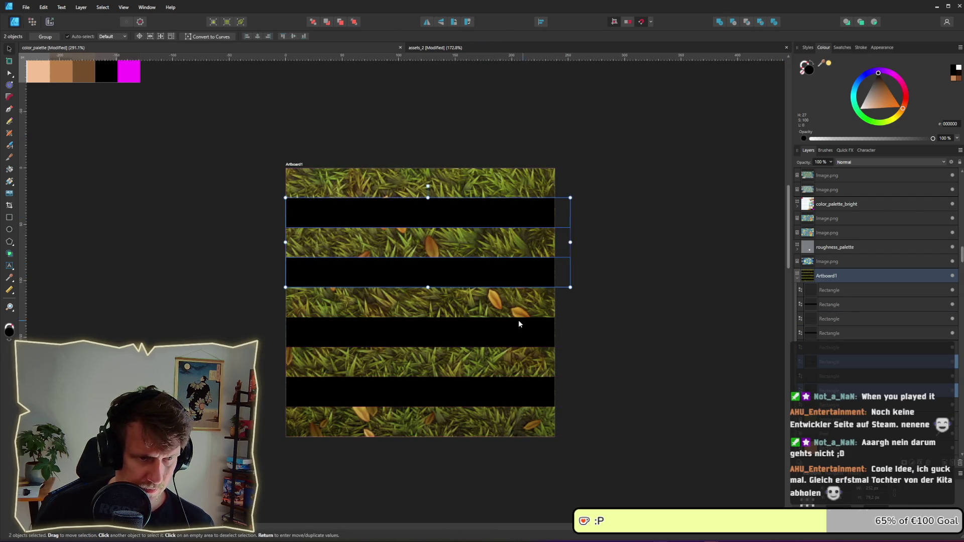
left_click(829, 332, "shift")
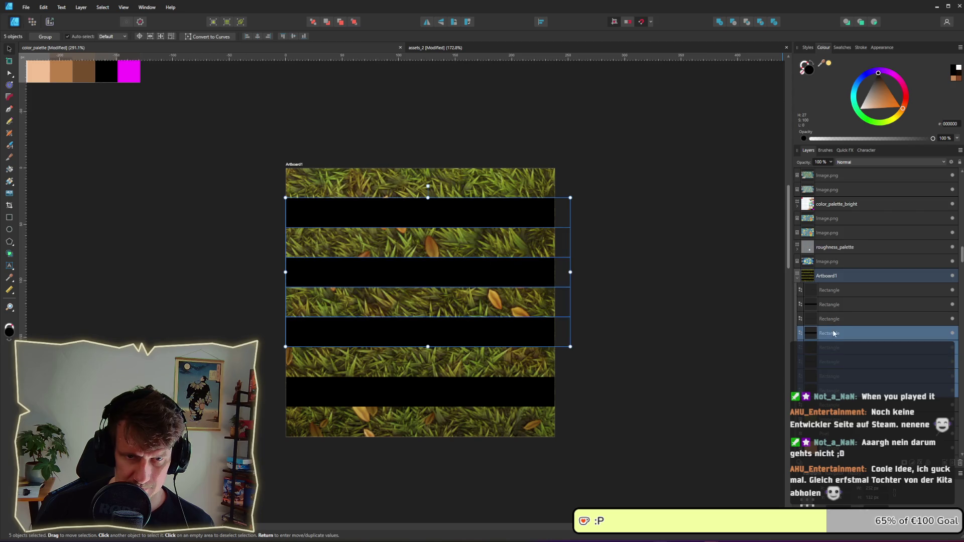
left_click(831, 390)
left_click(829, 361, "ctrl")
left_click(830, 332, "ctrl")
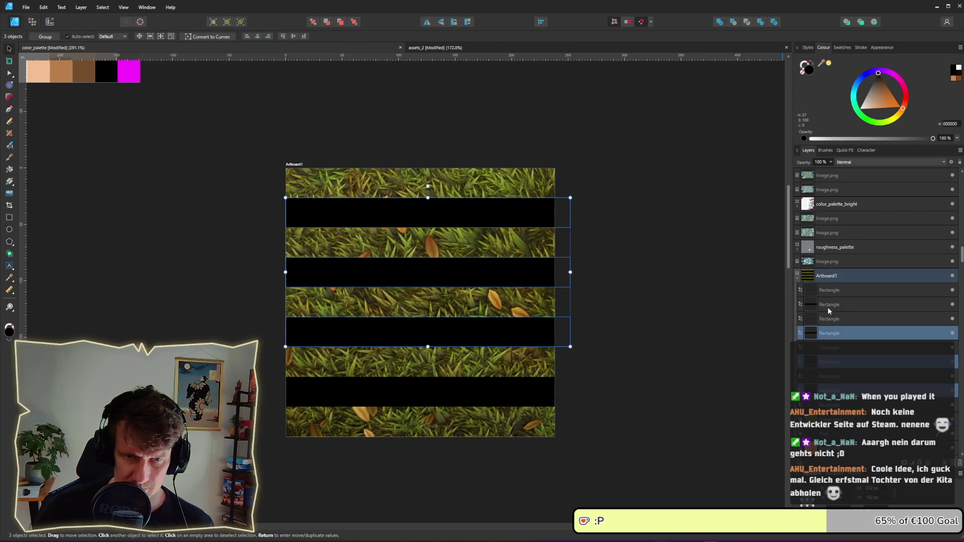
left_click(828, 304, "ctrl")
left_click(830, 162)
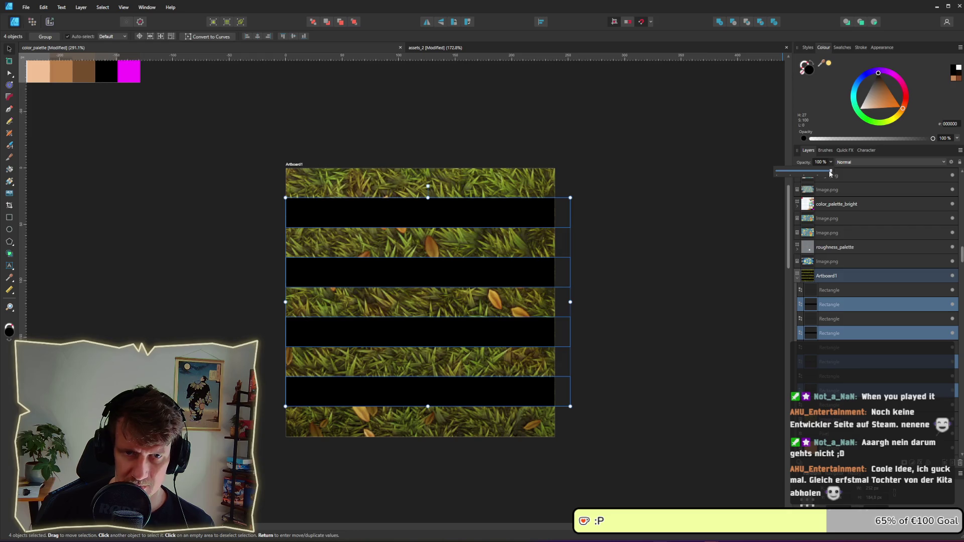
mouse_move(830, 173)
left_mouse_down()
mouse_move(779, 173)
mouse_move(789, 174)
left_mouse_up()
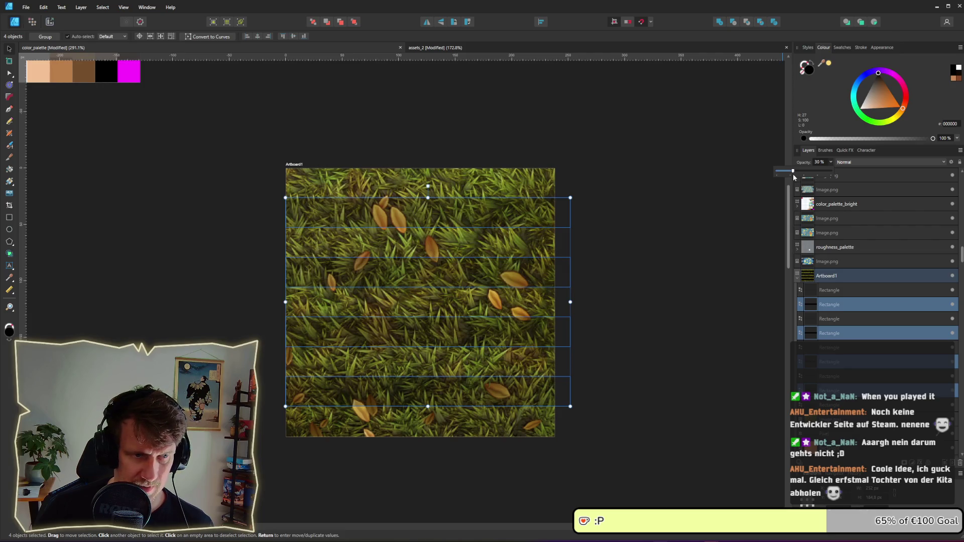
left_click(666, 242)
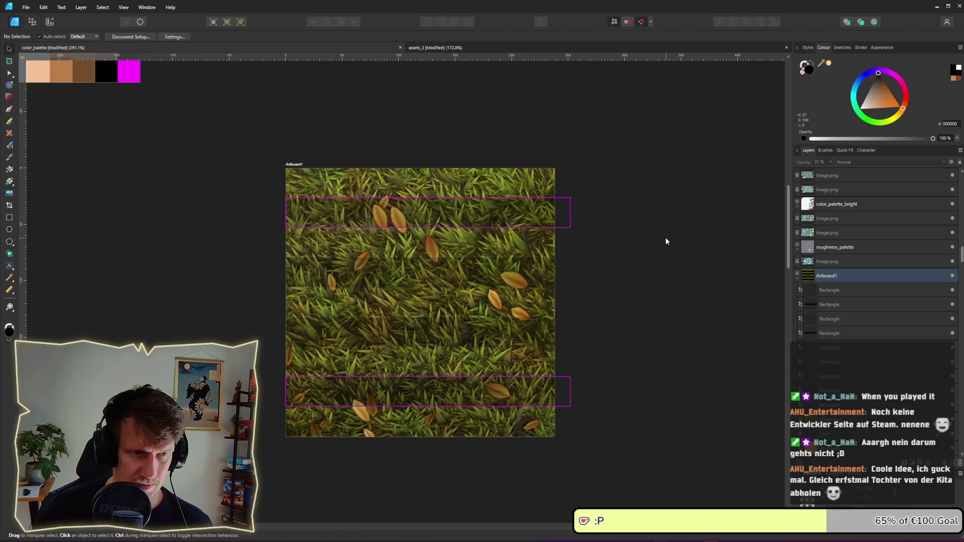
Step: Group the nine stripes, duplicate the group, and rotate the copy ninety degrees
left_click(836, 296)
key("ctrl+a")
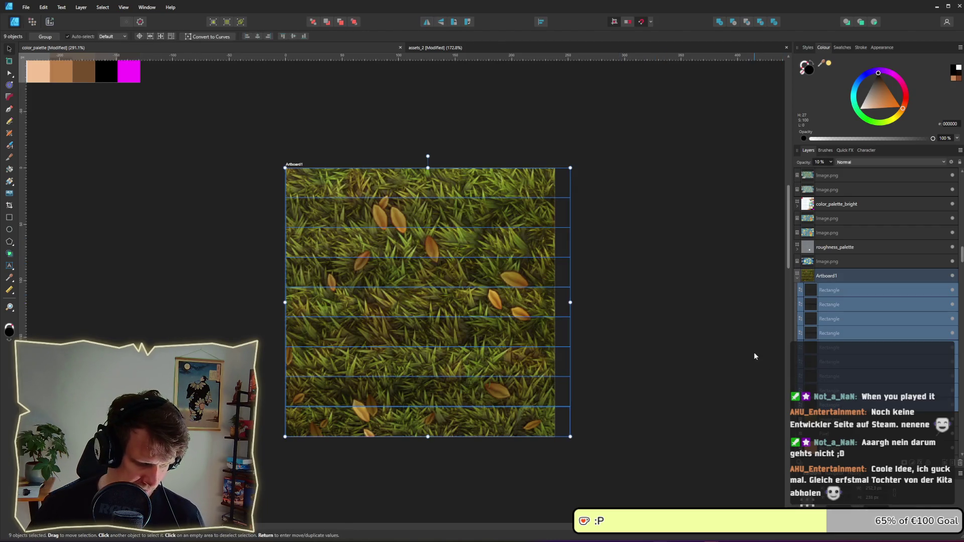
key("ctrl+g")
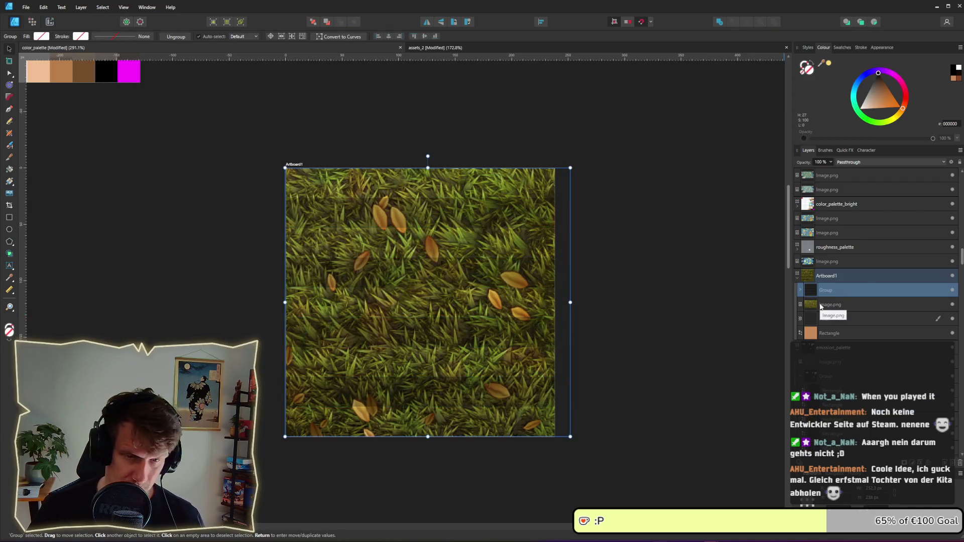
key("ctrl+j")
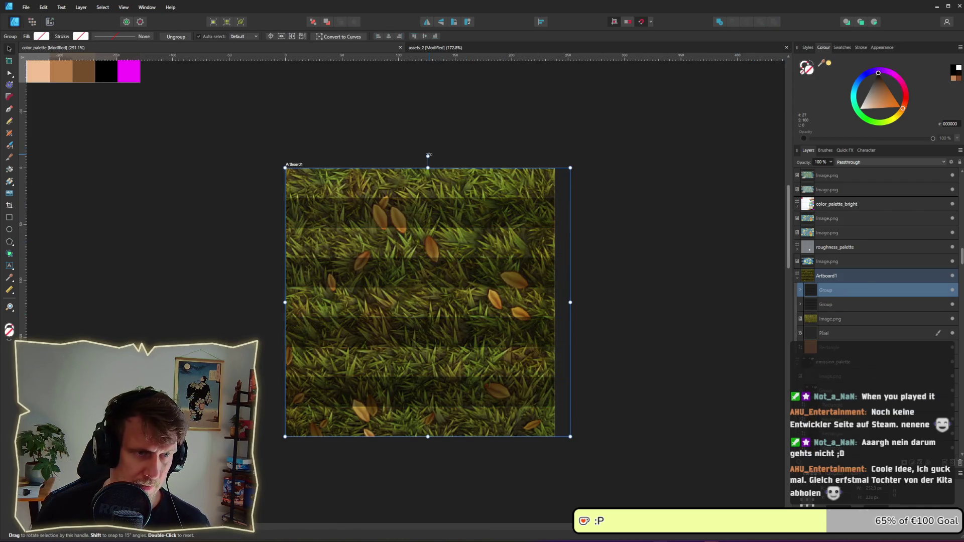
mouse_move(428, 155)
left_mouse_down()
mouse_move(383, 142)
mouse_move(570, 301)
left_mouse_up()
left_click(643, 306)
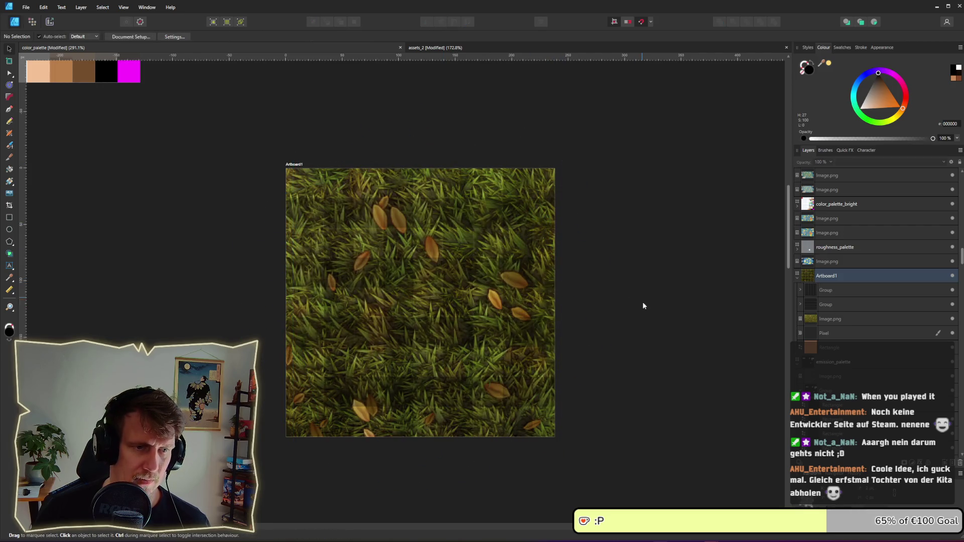
Step: Nudge the first stripe group left until it snaps to the artboard edge
scroll(643, 306, "down", 3)
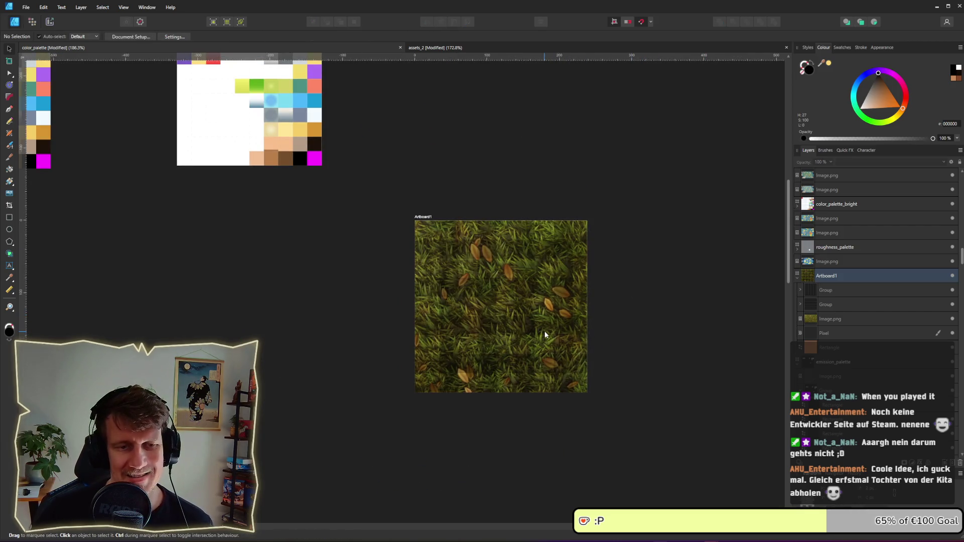
left_click(836, 307)
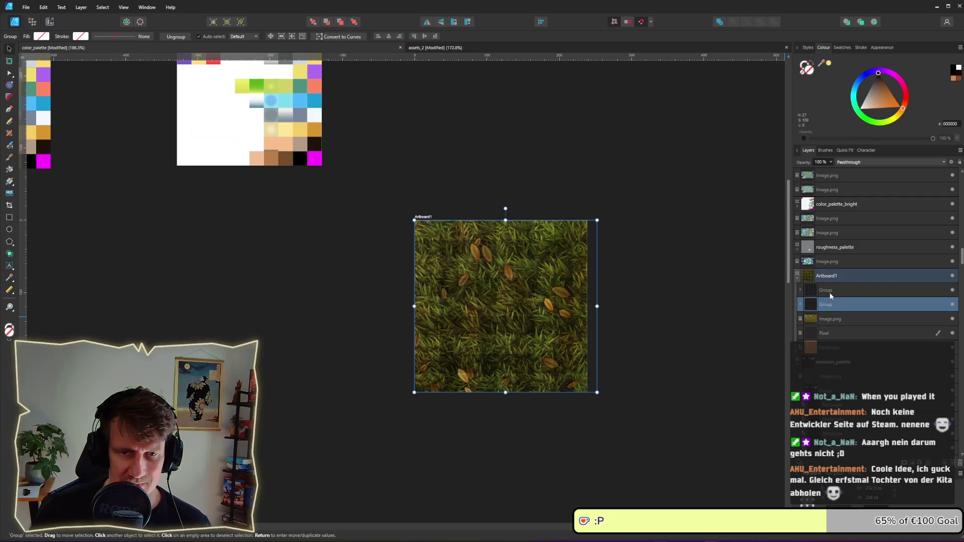
left_click(830, 293)
scroll(624, 318, "up", 2)
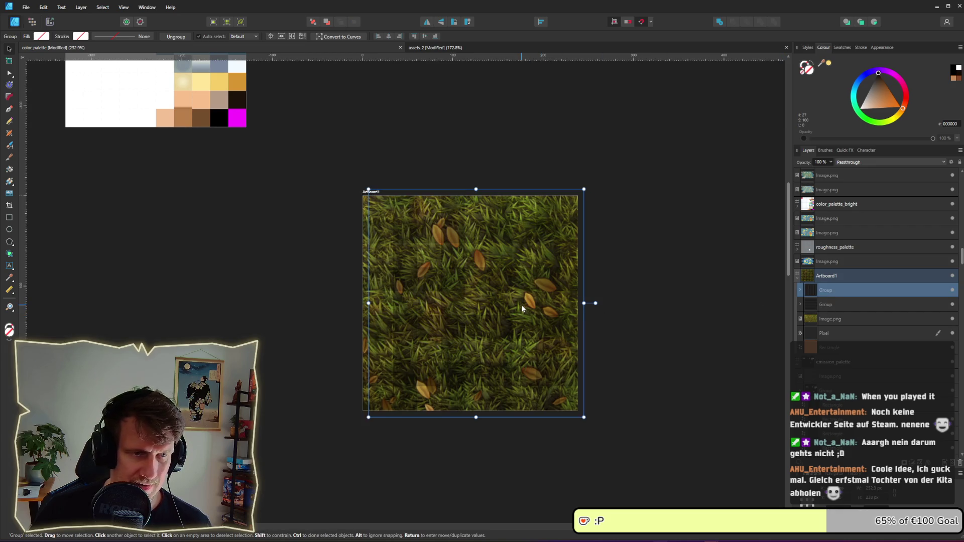
left_click_drag(521, 305, 513, 305)
left_click(668, 333)
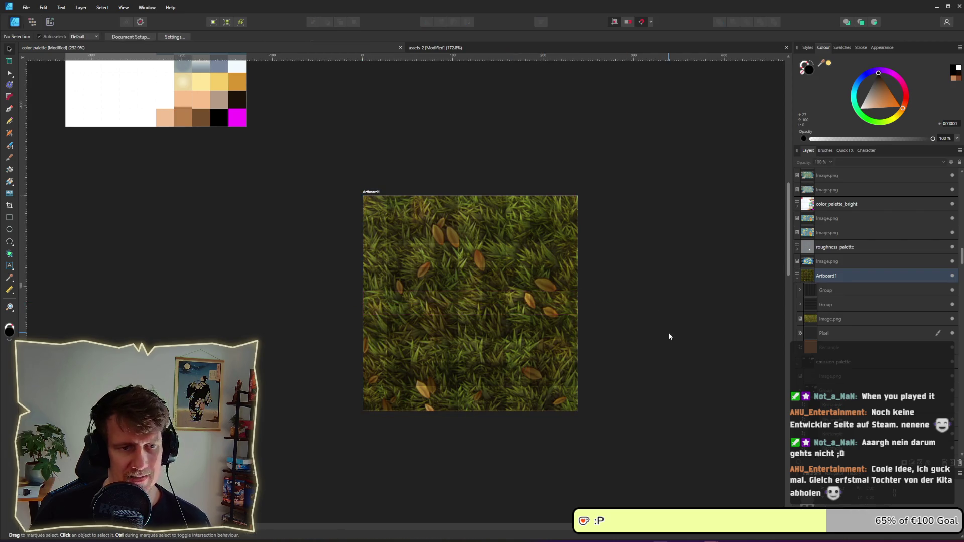
scroll(668, 333, "down", 2)
scroll(669, 336, "up", 2)
Step: Expand the first stripe group and select its top rectangle
left_click(823, 290)
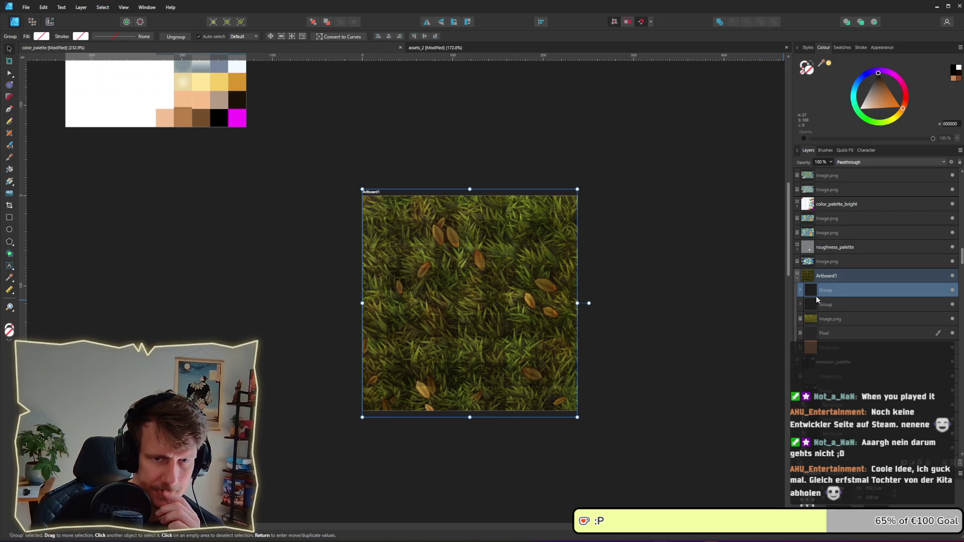
left_click(801, 291)
left_click(828, 304)
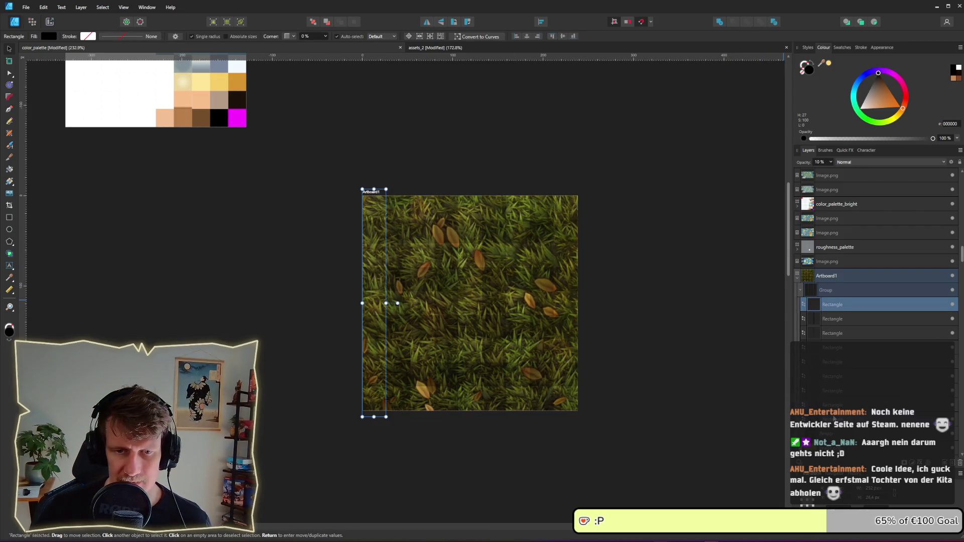
Step: Select all nine group rectangles and change their fill from black to 262626
left_click(833, 418, "shift")
mouse_move(878, 74)
left_mouse_down()
mouse_move(843, 115)
mouse_move(870, 89)
mouse_move(871, 75)
left_mouse_up()
left_click_drag(620, 256, 624, 174)
scroll(624, 175, "up", 3)
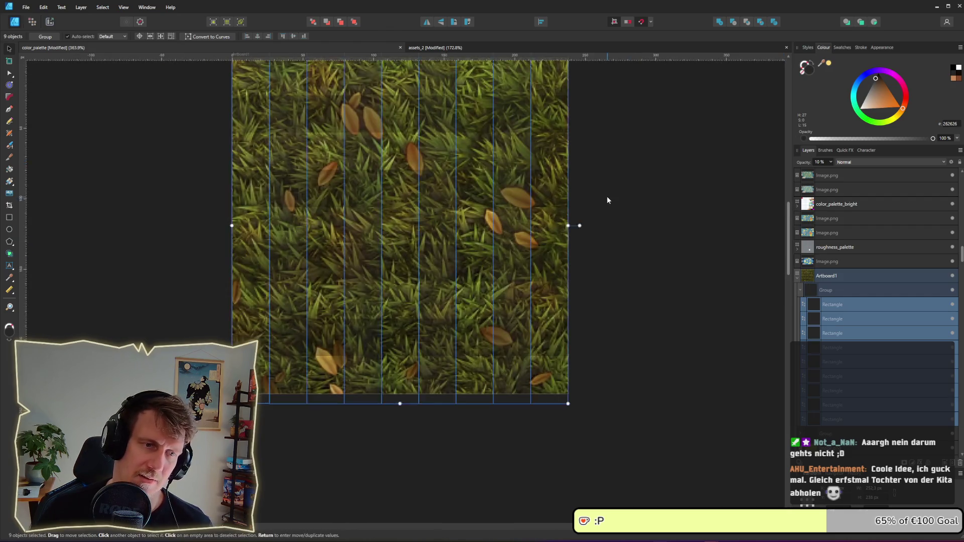
left_click(651, 260)
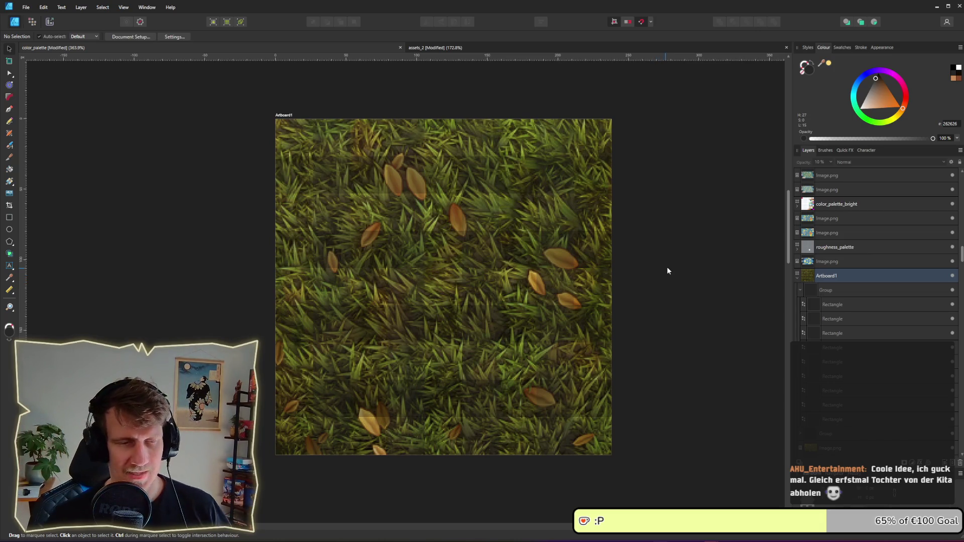
scroll(626, 267, "down", 3)
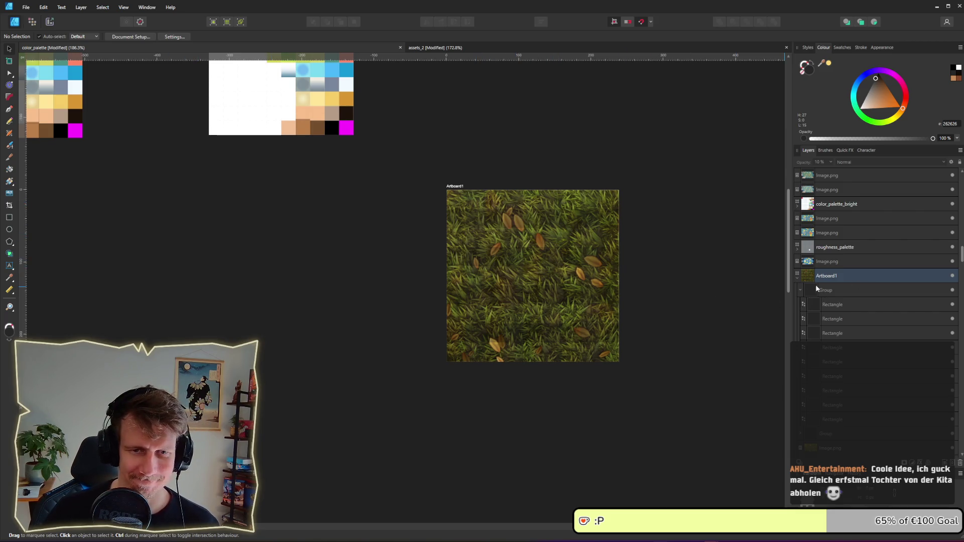
Step: Delete both stripe groups, then delete Artboard1 with its grass image, confirming the dialog
left_click(800, 290)
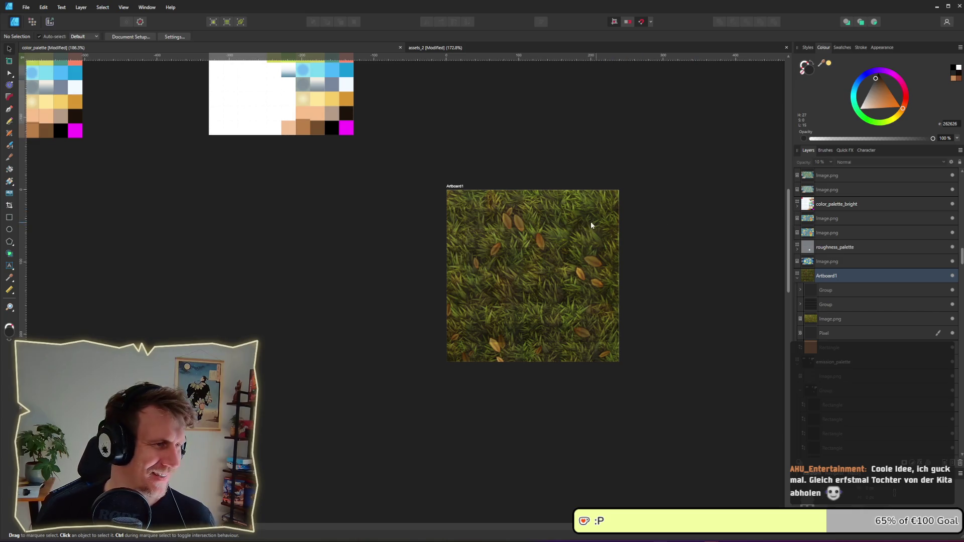
key("ctrl+z")
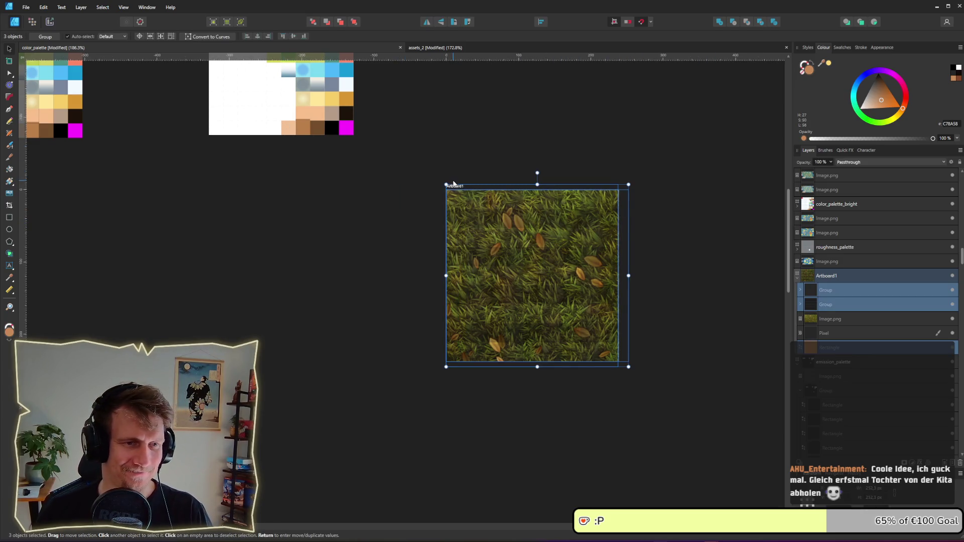
left_click(455, 184)
left_click(455, 186)
key("Delete")
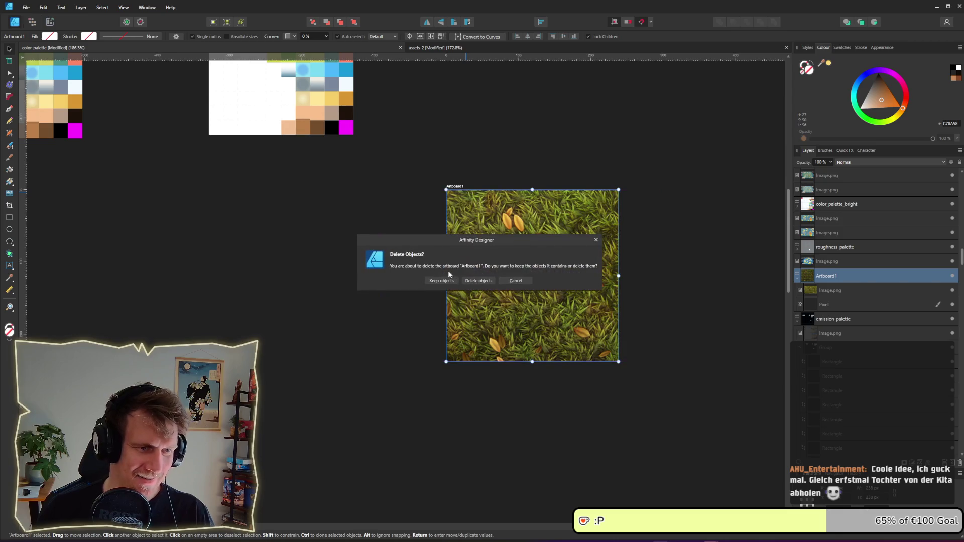
left_click(477, 281)
scroll(554, 380, "up", 5)
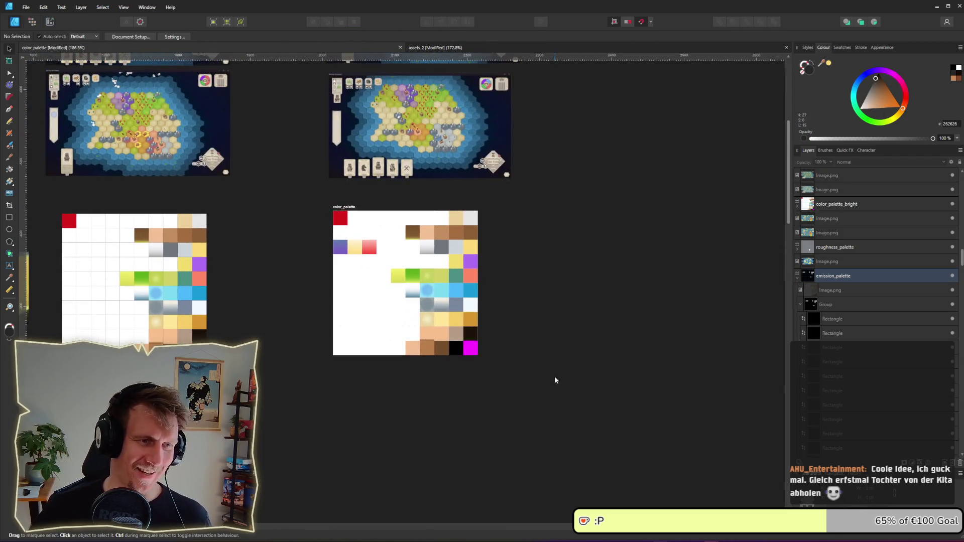
key("alt+Tab")
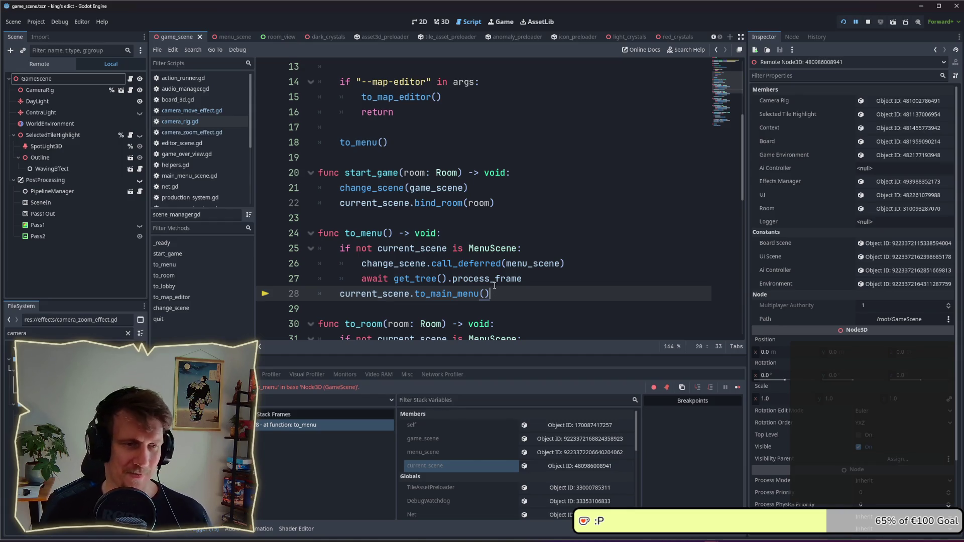
Step: Scroll to to_menu in scene_manager.gd and place the caret on empty line 29
mouse_move(494, 285)
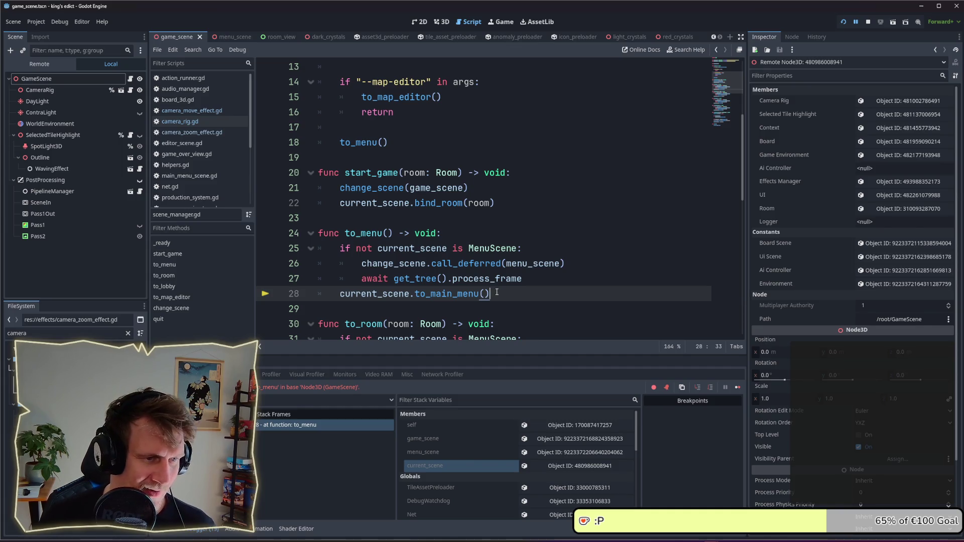
scroll(497, 292, "down", 1)
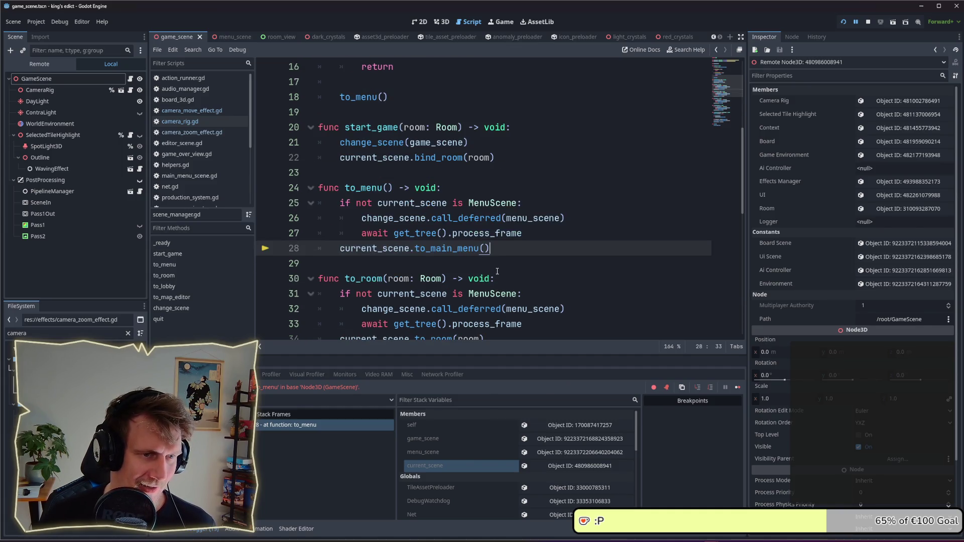
left_click(394, 269)
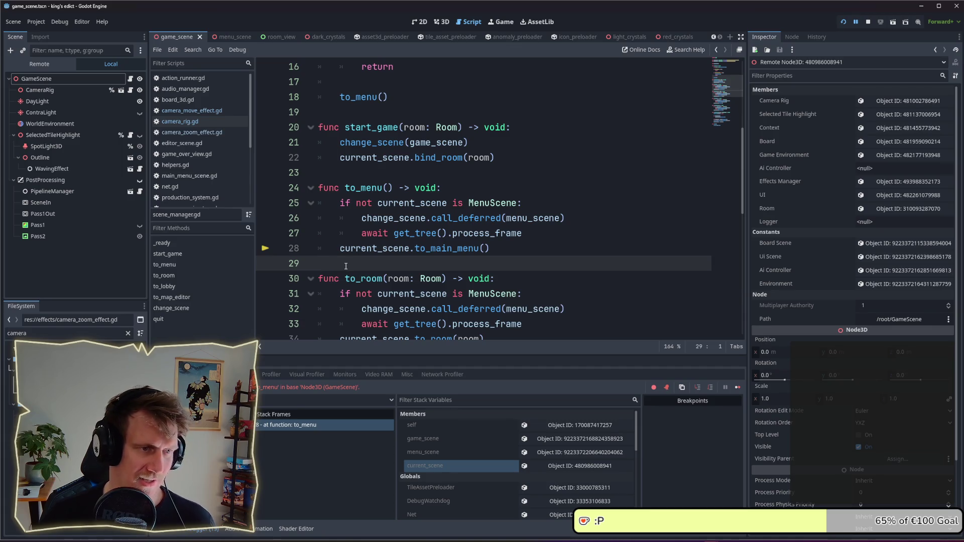
left_click(331, 177)
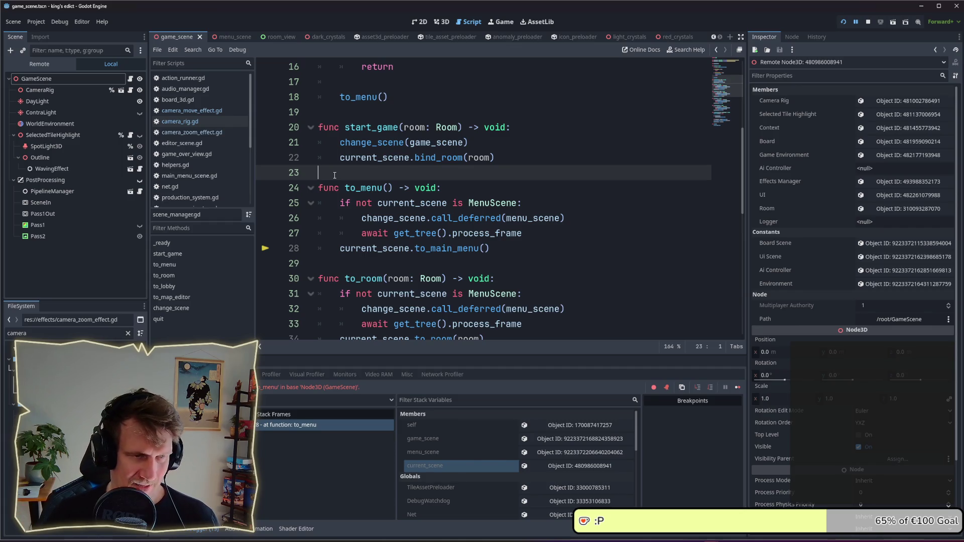
left_click(384, 265)
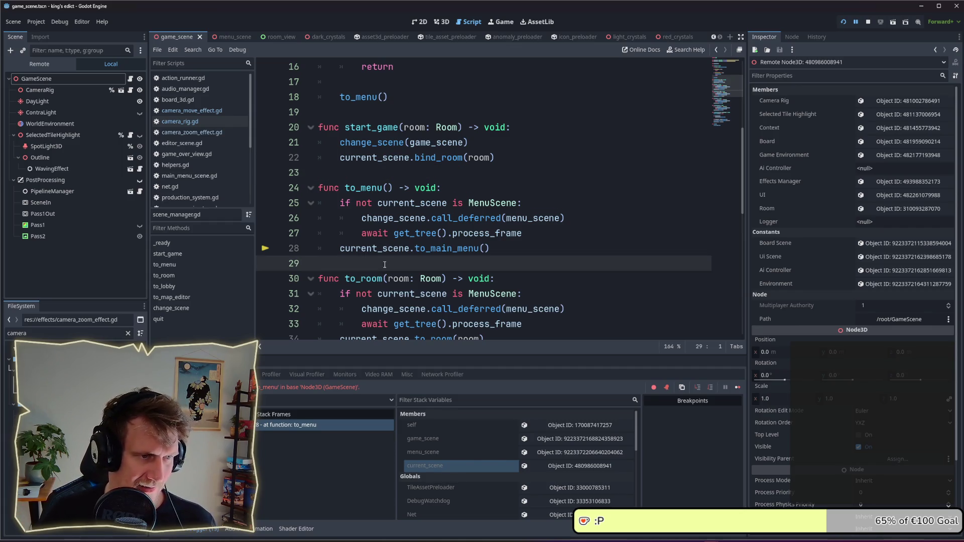
scroll(388, 254, "down", 1)
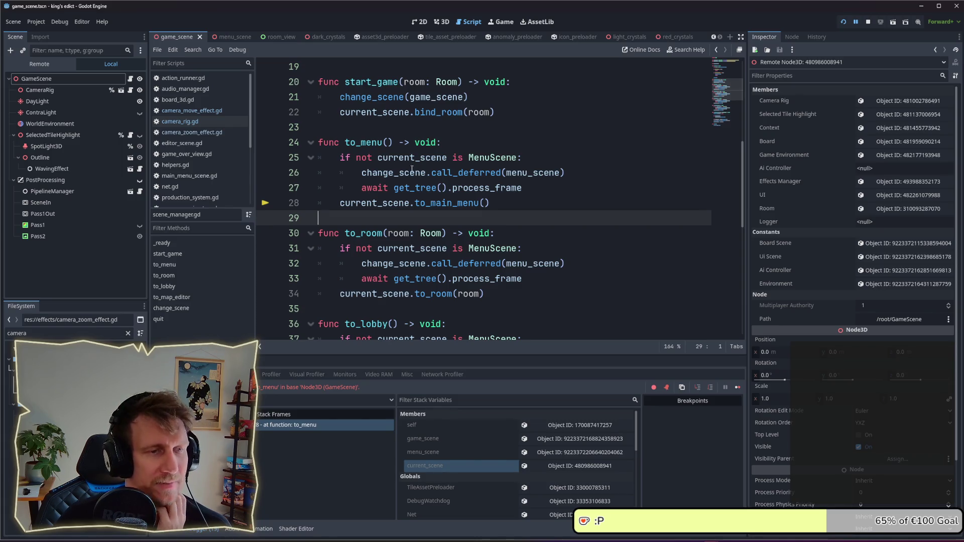
Step: Review to_menu lines 25–28, leaving the caret at the end of the await line
left_click_drag(354, 160, 522, 161)
left_click(522, 161)
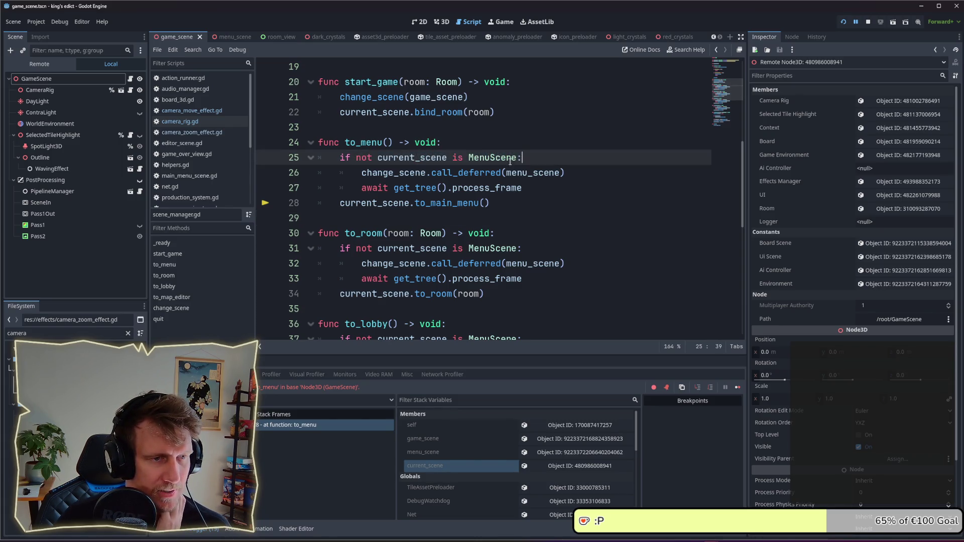
mouse_move(362, 173)
left_mouse_down()
mouse_move(562, 173)
mouse_move(519, 188)
mouse_move(361, 188)
left_mouse_up()
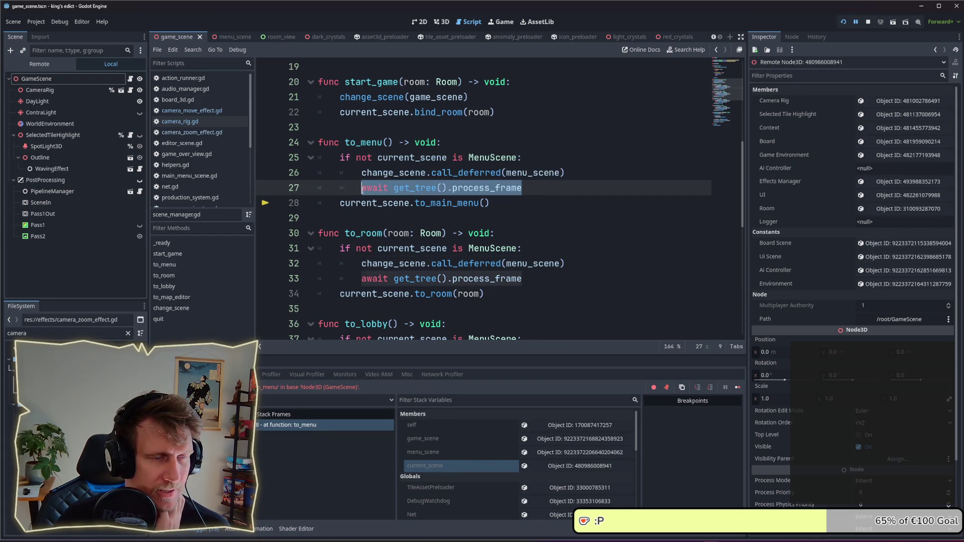
left_click(415, 201)
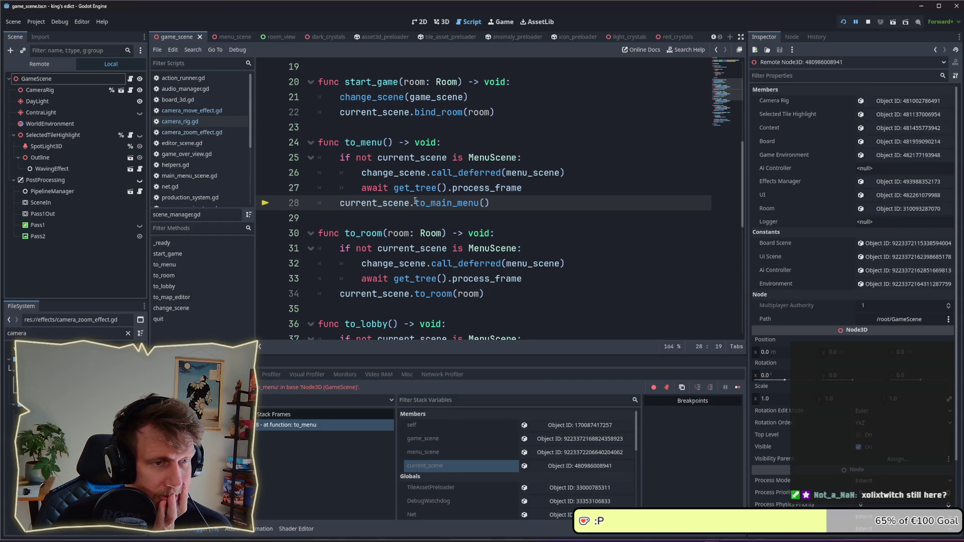
left_click_drag(521, 188, 362, 191)
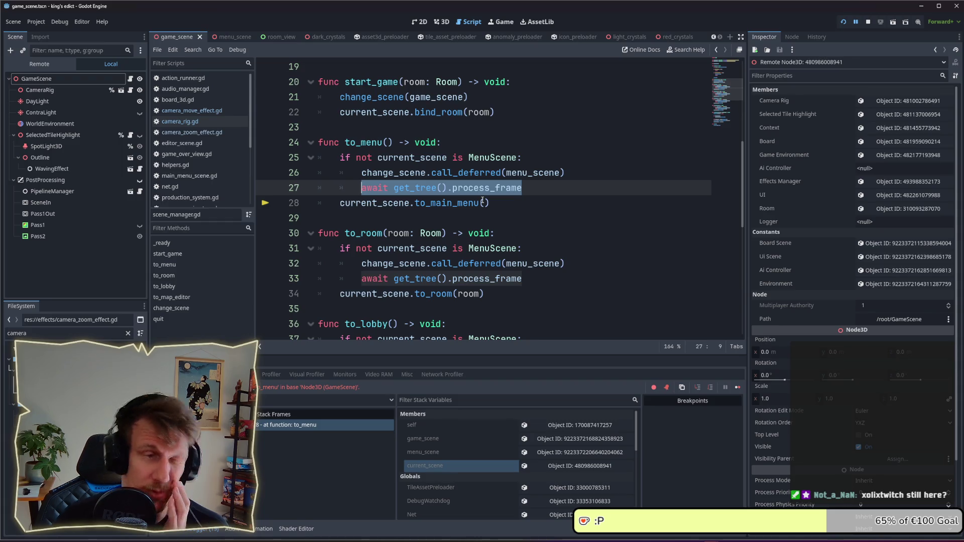
double_click(379, 206)
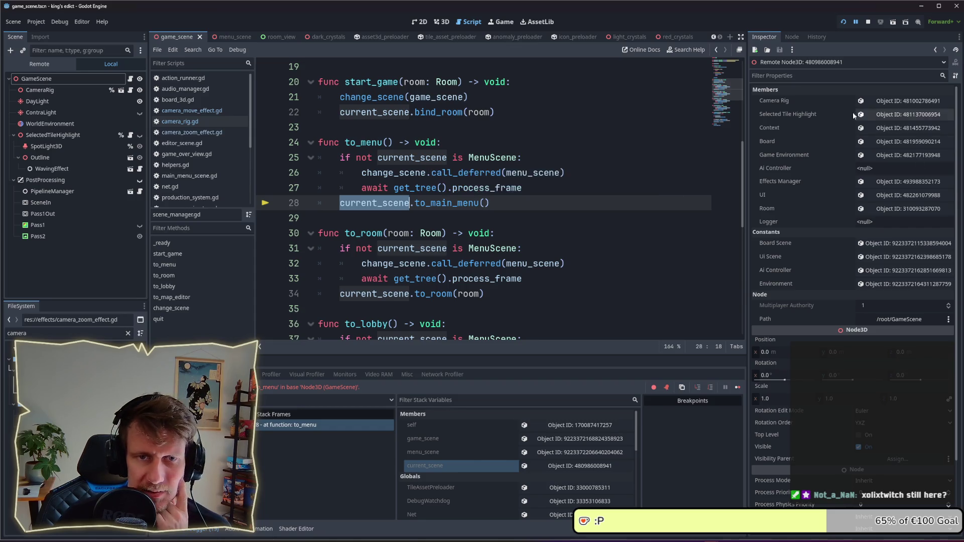
left_click(566, 189)
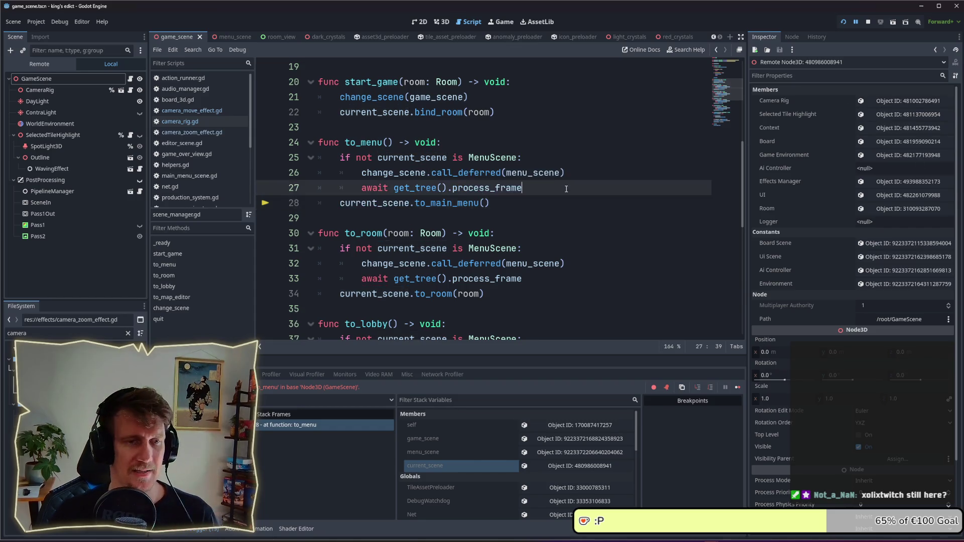
Step: Open a new blank line above the await line in to_menu
key("Return")
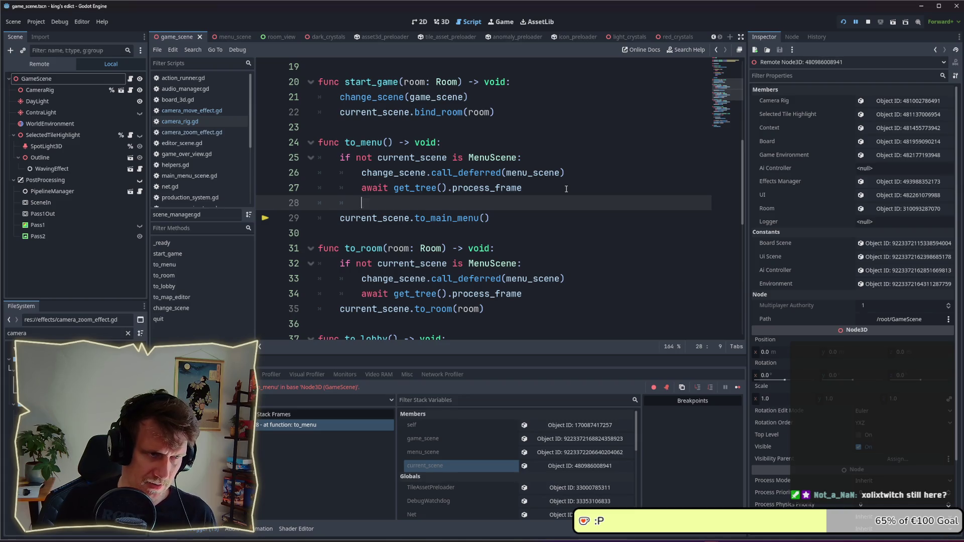
key("alt+Up")
key("Up")
key("End")
key("Down")
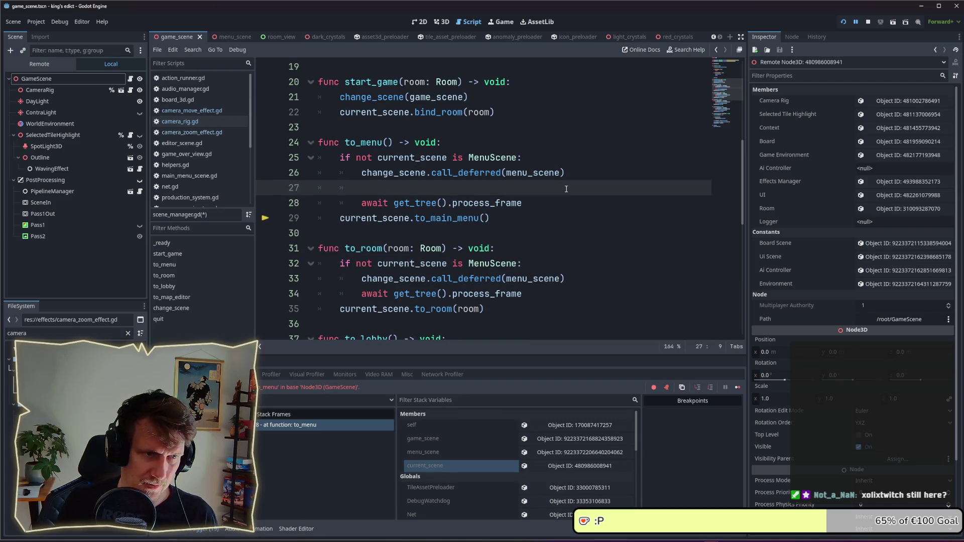
Step: Add print("REPLACE SCENE TO MENU SCENE"), save the script, and stop the running game
type("p")
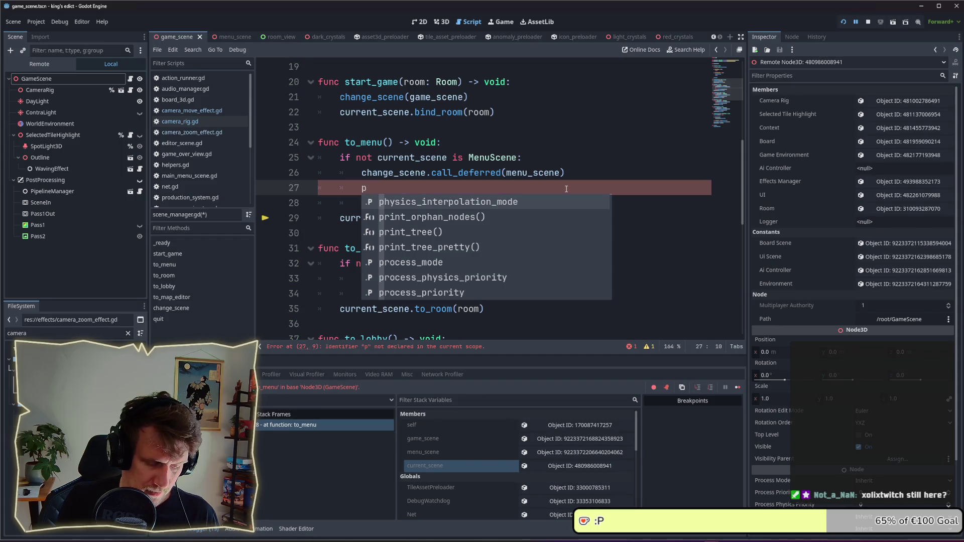
type("rint(\"")
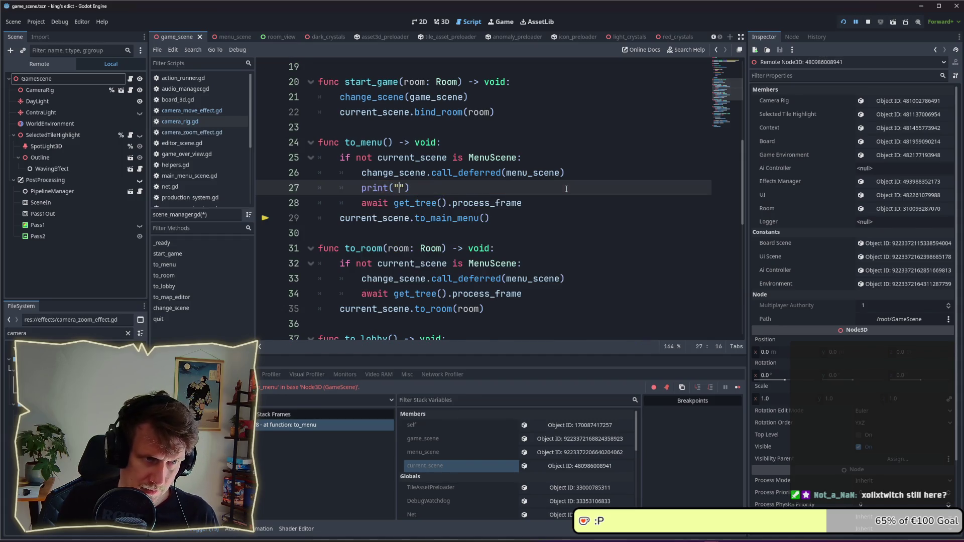
type("REPLAV")
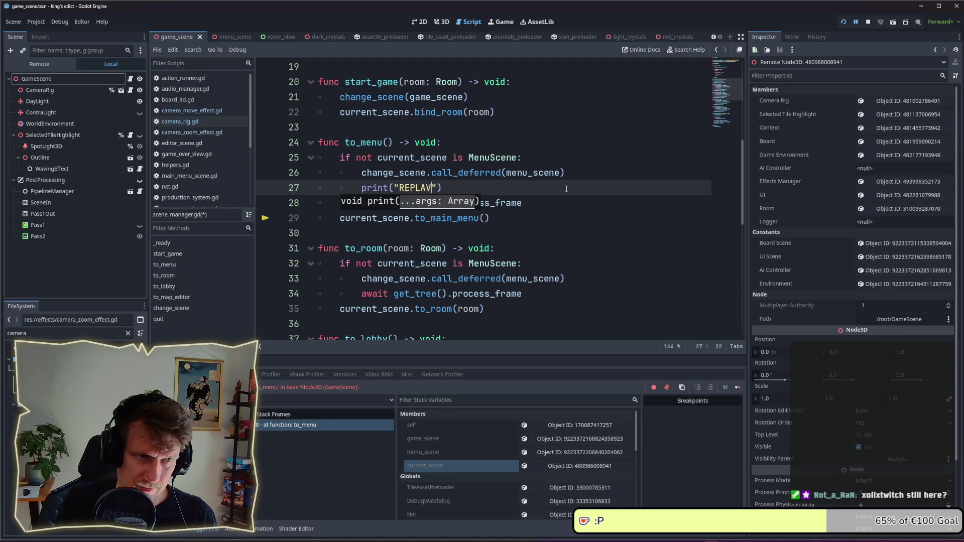
key("BackSpace")
type("CE SCENE")
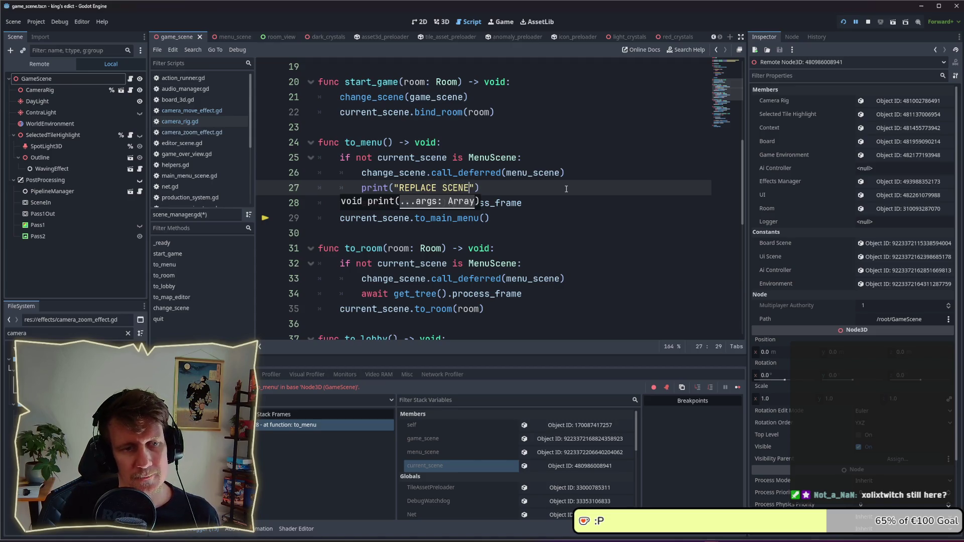
type(" W")
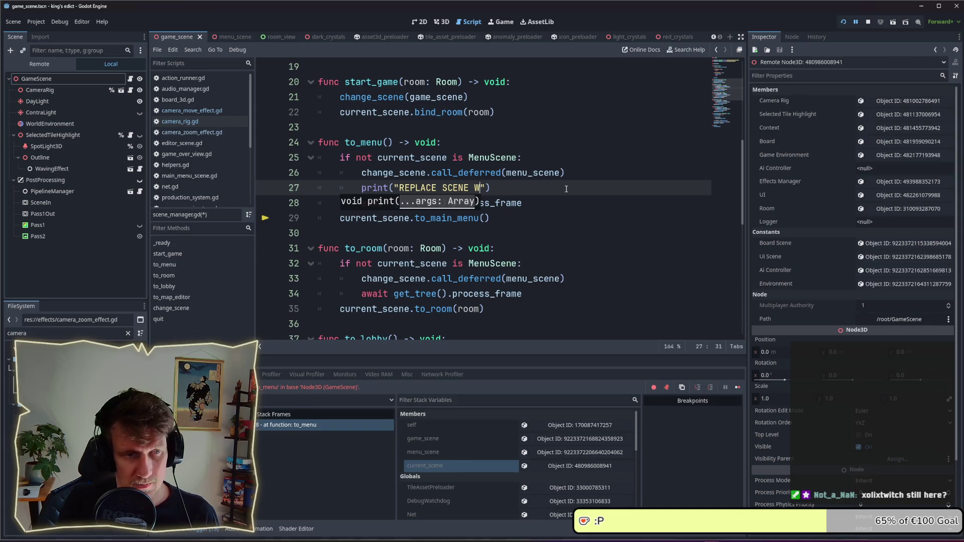
key("BackSpace")
type("TO MENU ")
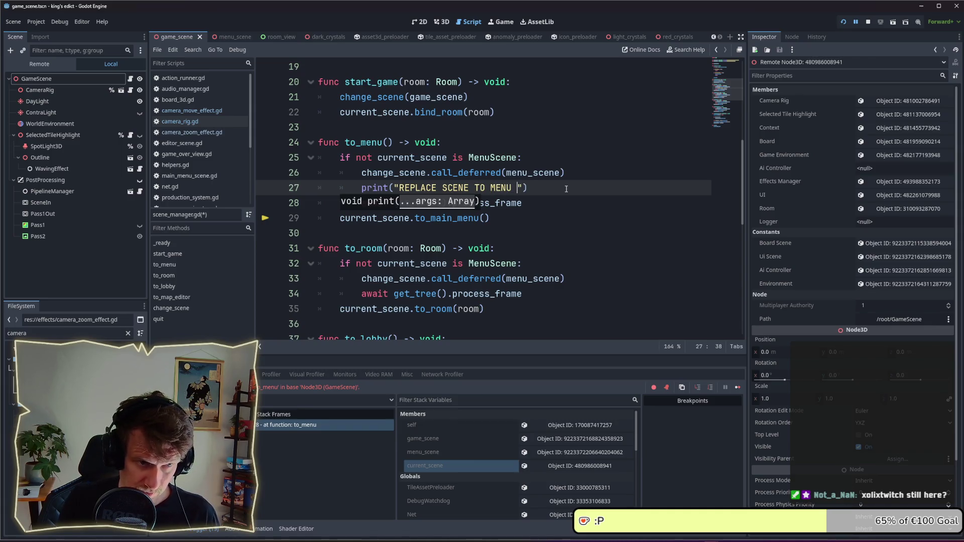
type("SCENE")
key("ctrl+s")
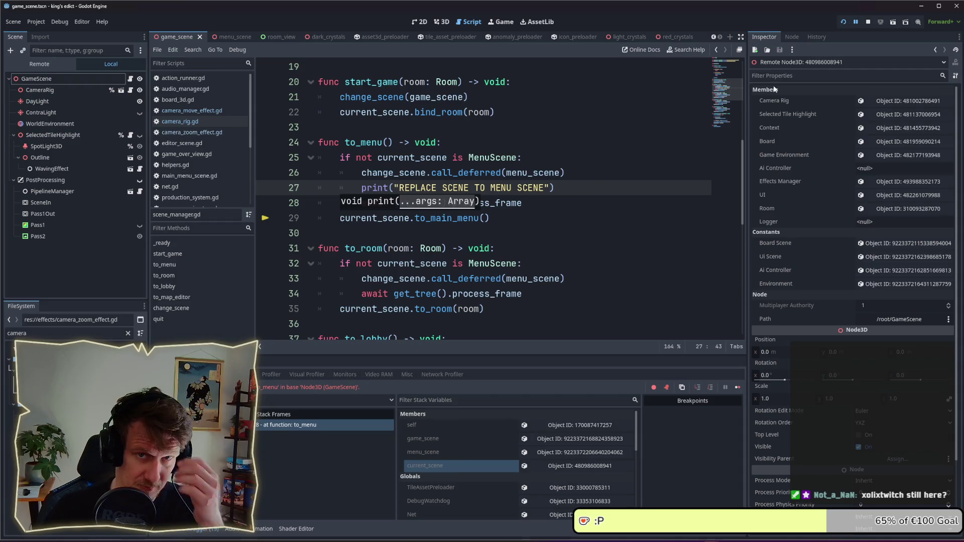
left_click(868, 22)
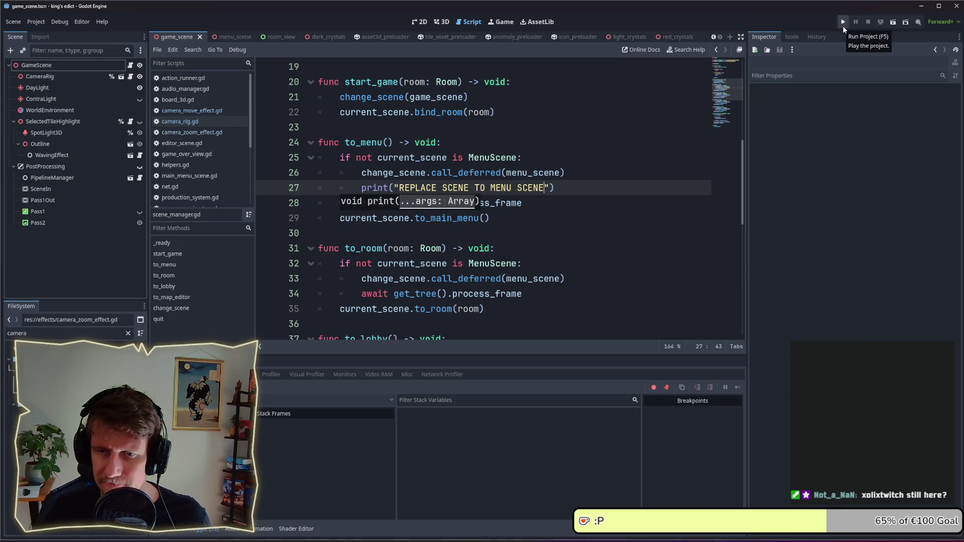
Step: Run the game, start a multiplayer match from the purple start, then quit it via the pause menu
left_click(842, 23)
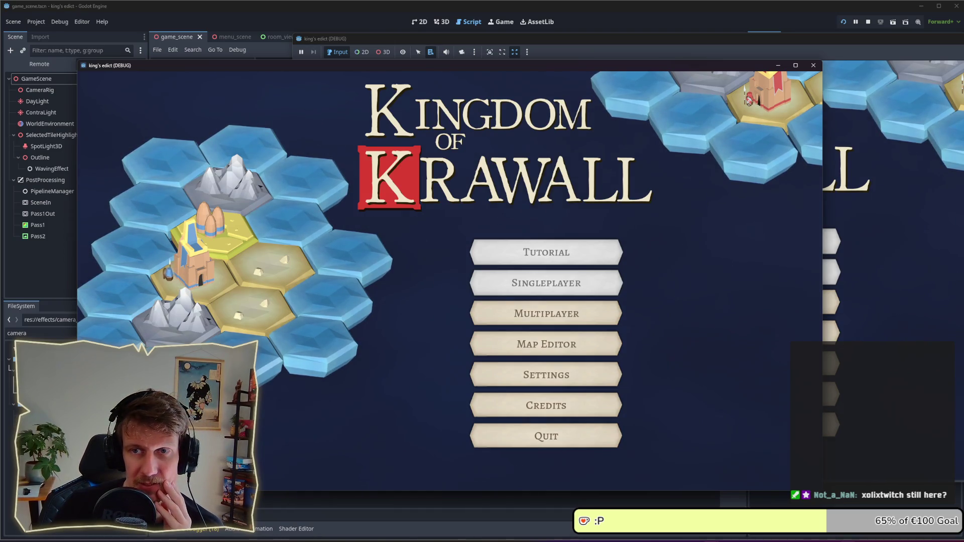
left_click(577, 315)
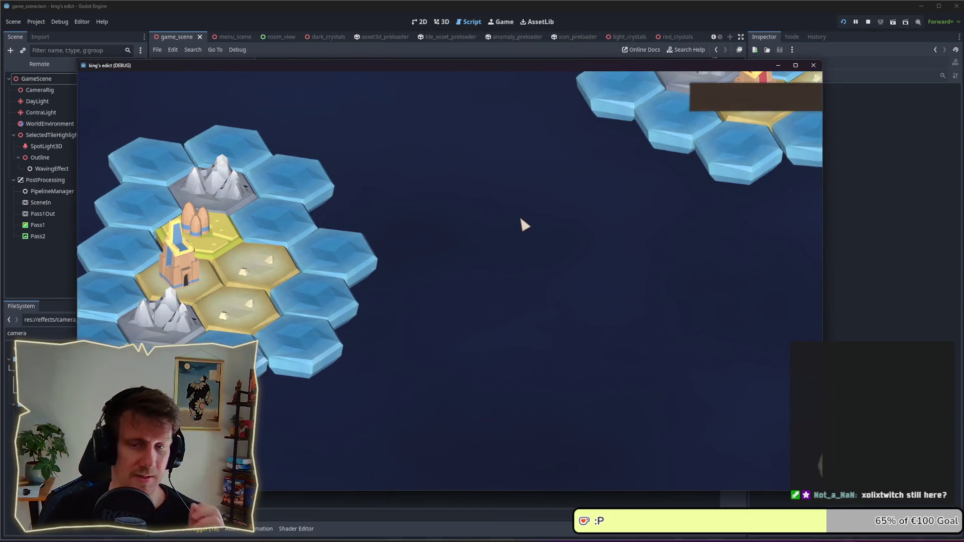
left_click(753, 466)
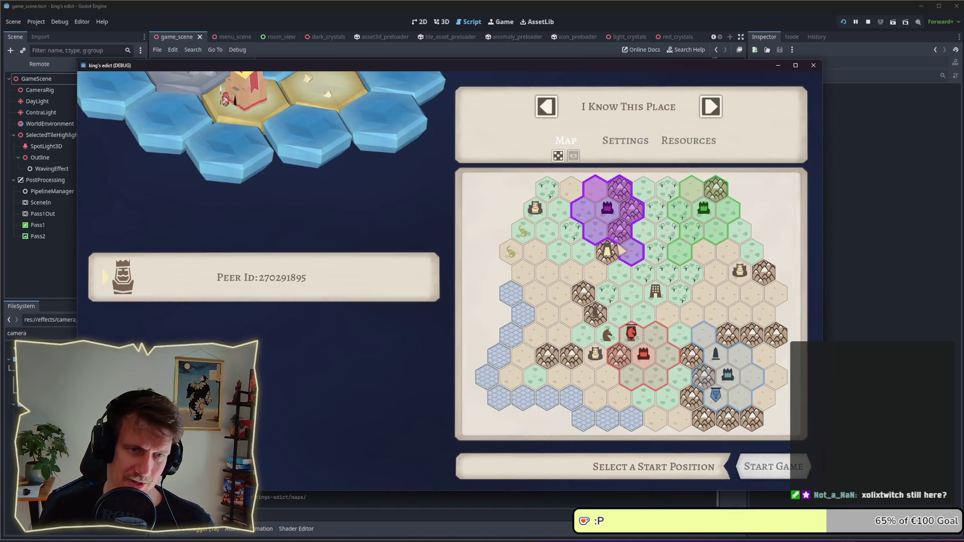
left_click(621, 246)
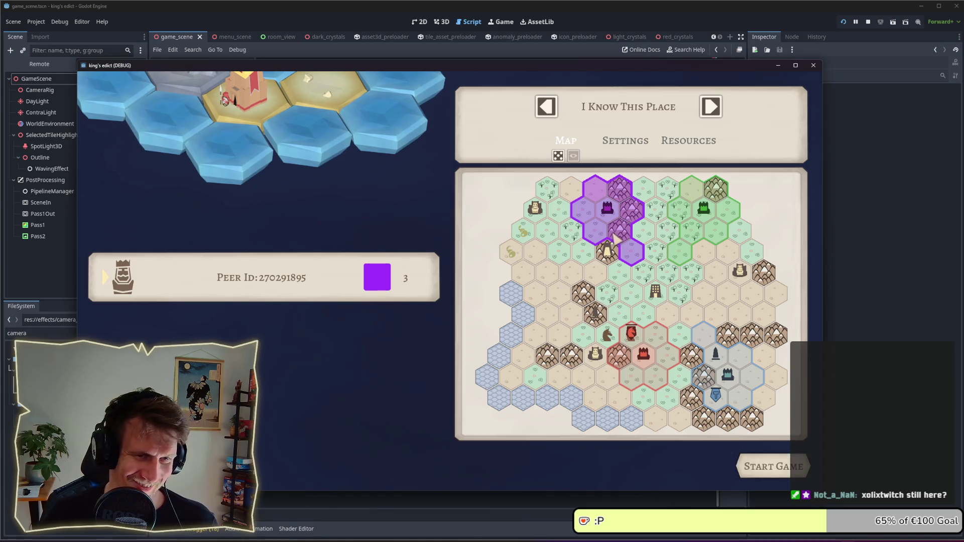
left_click(785, 474)
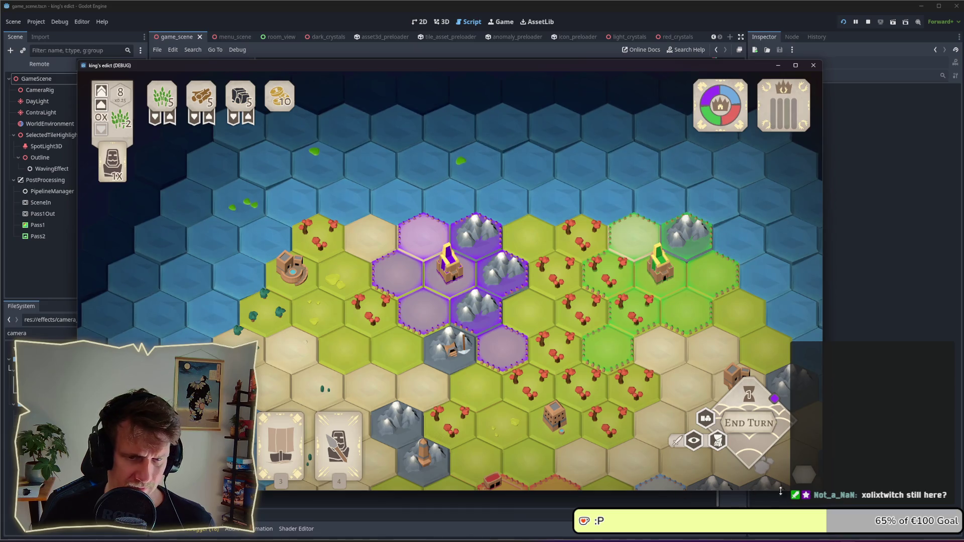
key("Escape")
left_click(459, 316)
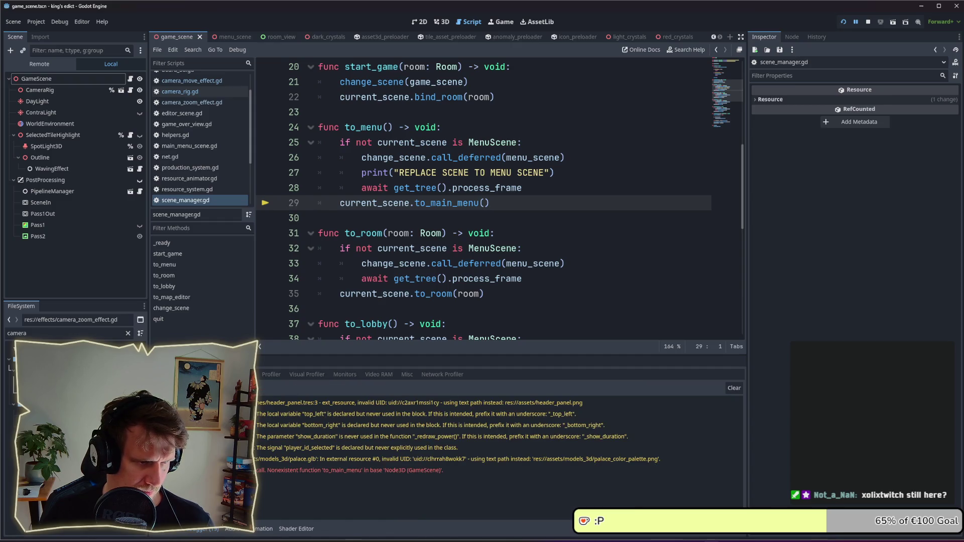
Step: Move the REPLACE SCENE TO MENU SCENE print line below the await in to_menu
left_click(177, 533)
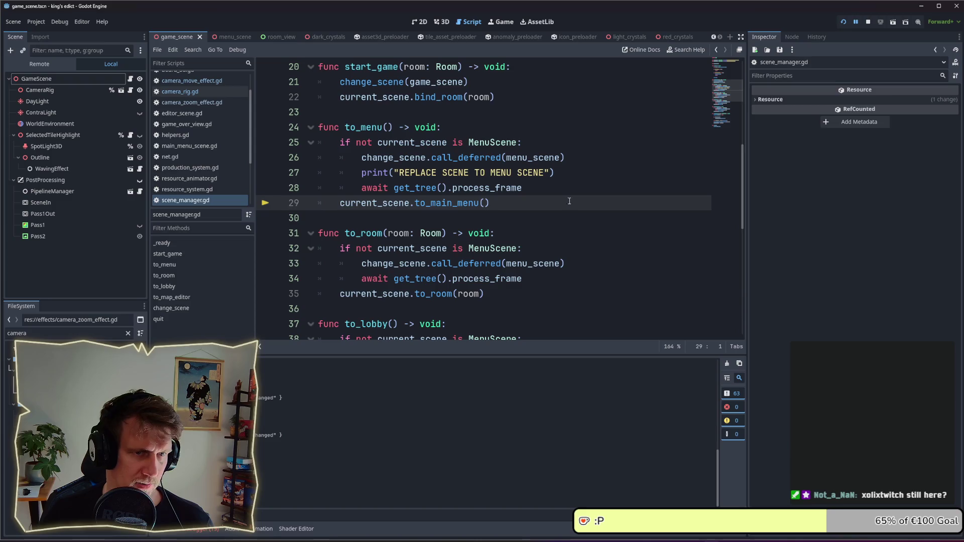
left_click(566, 175)
key("ctrl+shift+k")
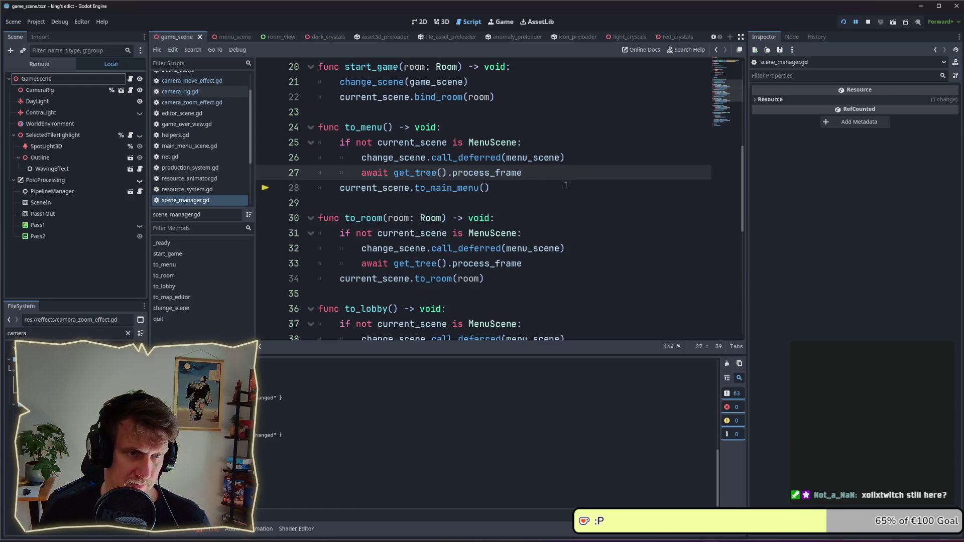
key("ctrl+z")
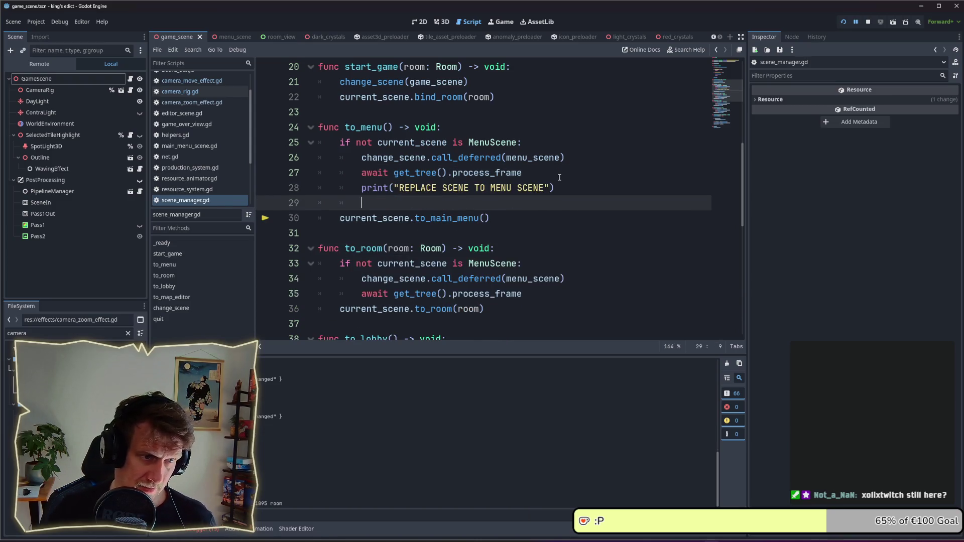
key("ctrl+z")
key("ctrl+z")
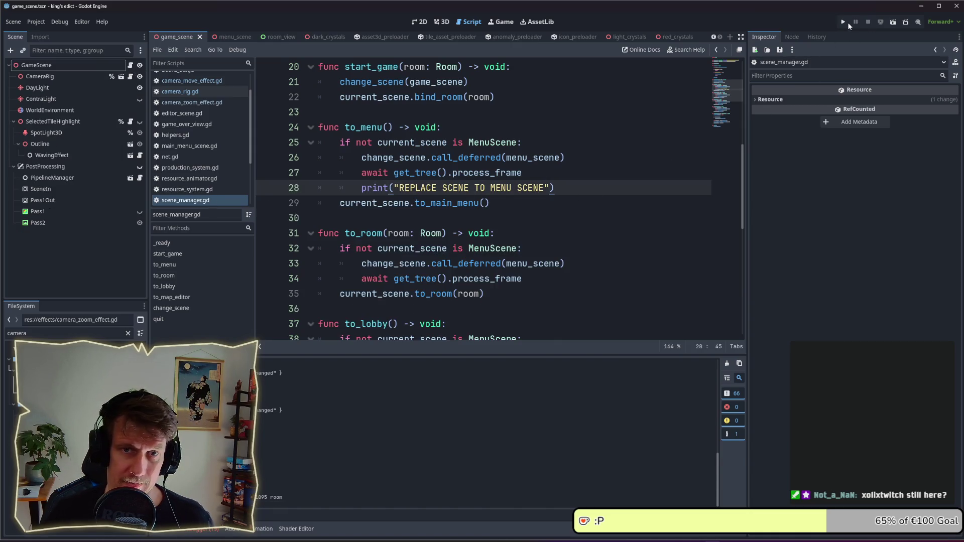
Step: Rerun the game, create a multiplayer game, and quit the match from the pause menu
left_click(844, 22)
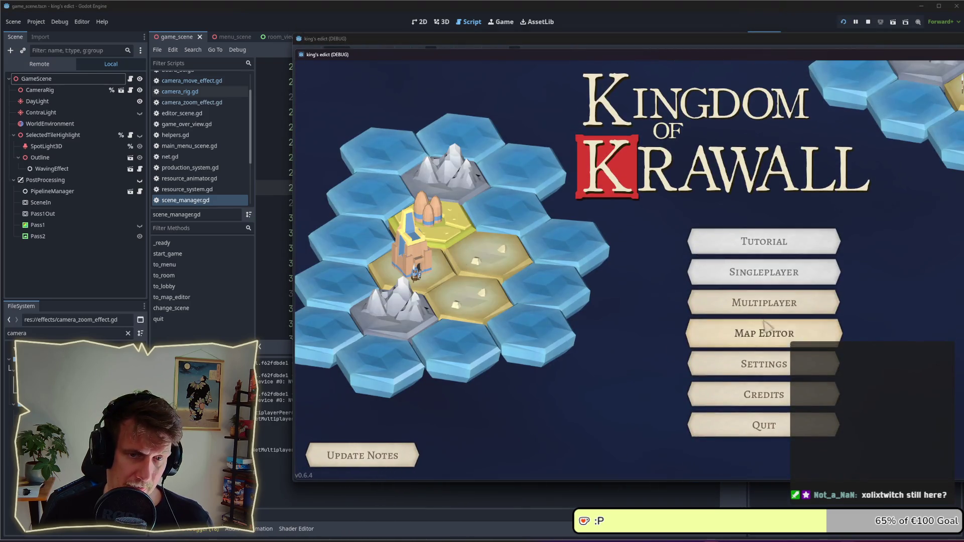
left_click(700, 302)
left_click(933, 455)
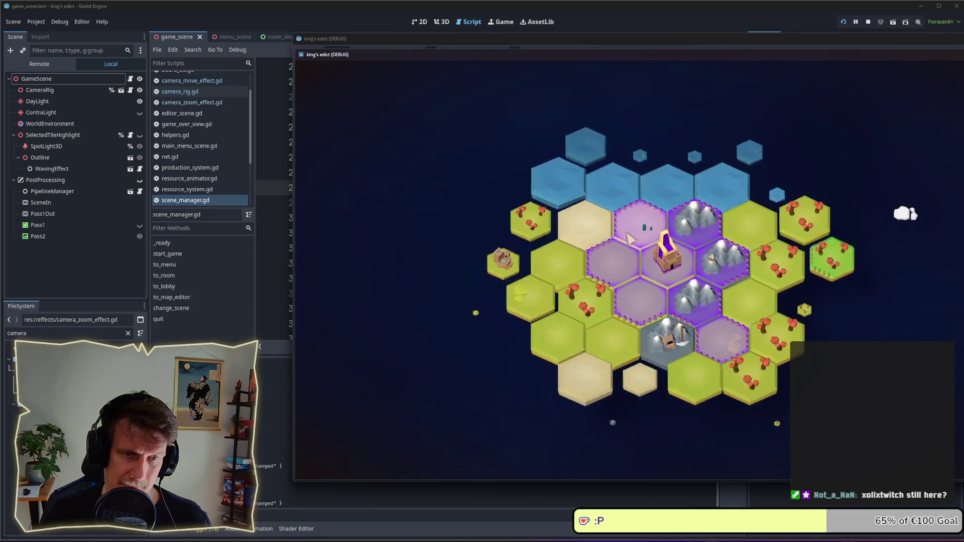
left_click_drag(613, 58, 437, 59)
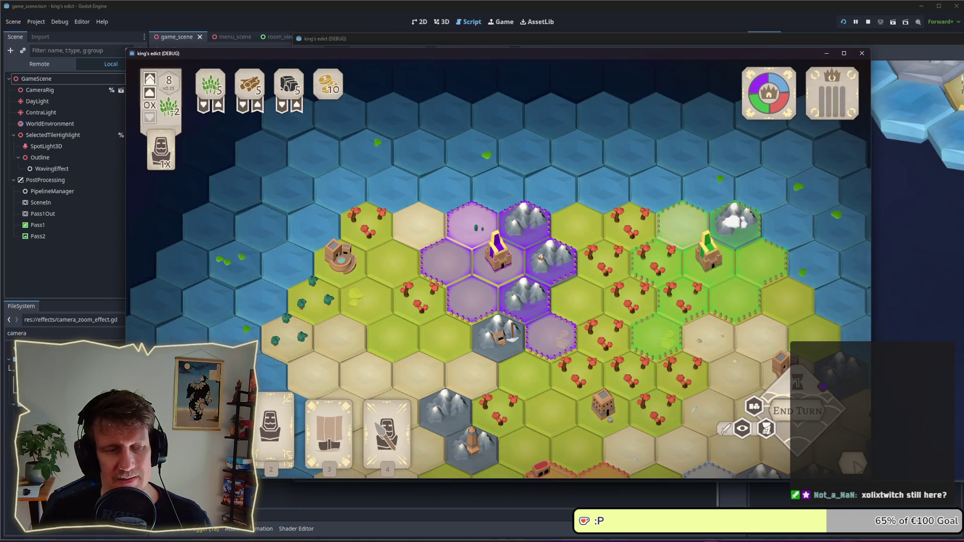
key("Escape")
left_click(502, 303)
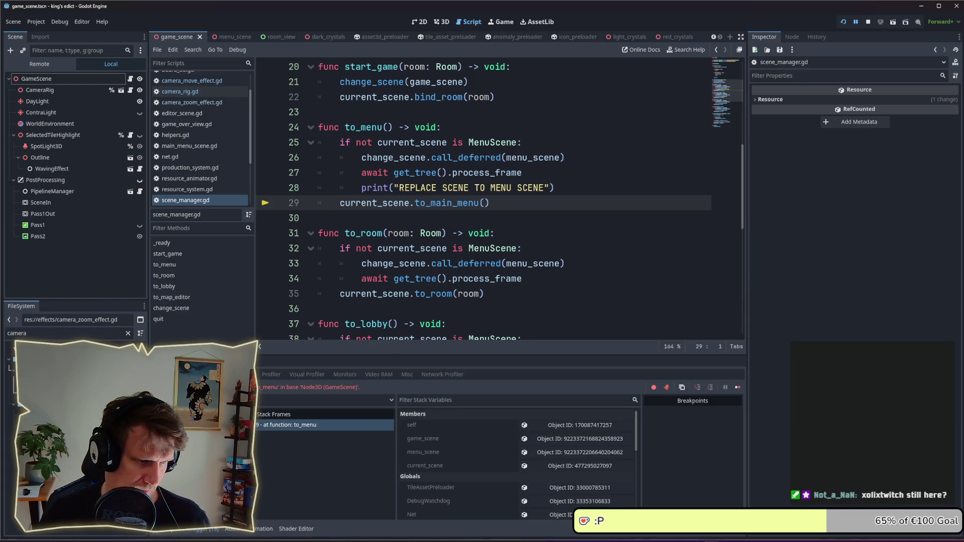
Step: Check the output and debugger panels, then select the deferred scene change call on line 26
key("alt+o")
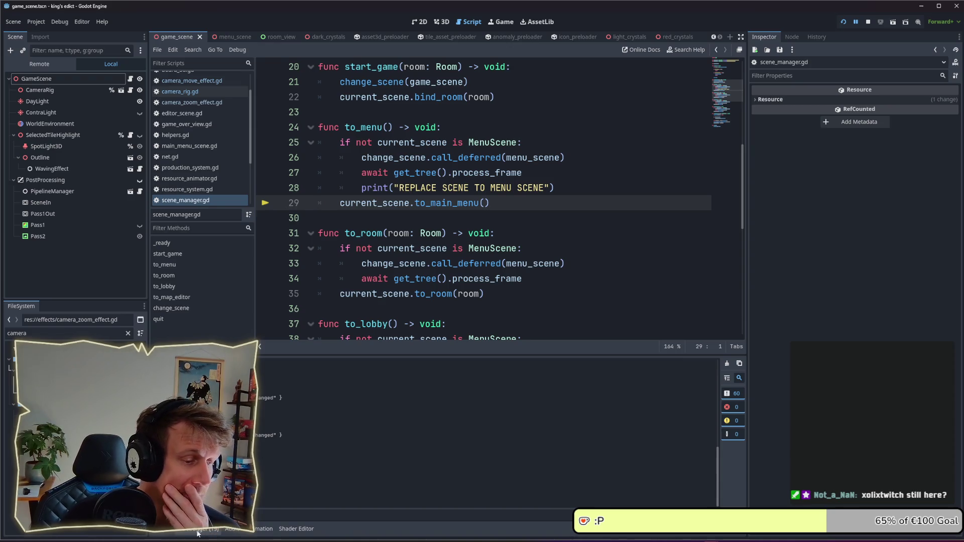
key("alt+d")
left_click(426, 213)
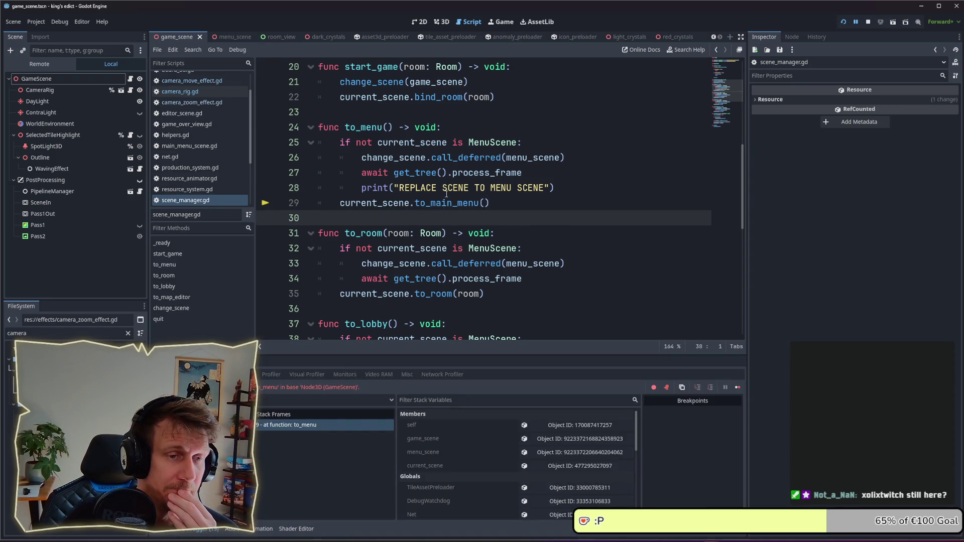
left_click_drag(565, 159, 433, 160)
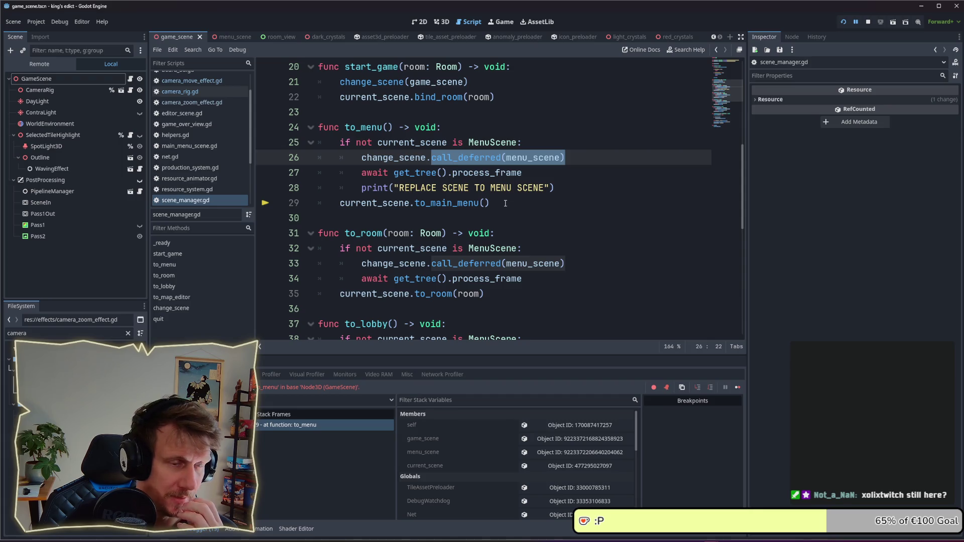
Step: Add an else branch in to_menu that holds the to_main_menu call
left_click(567, 184)
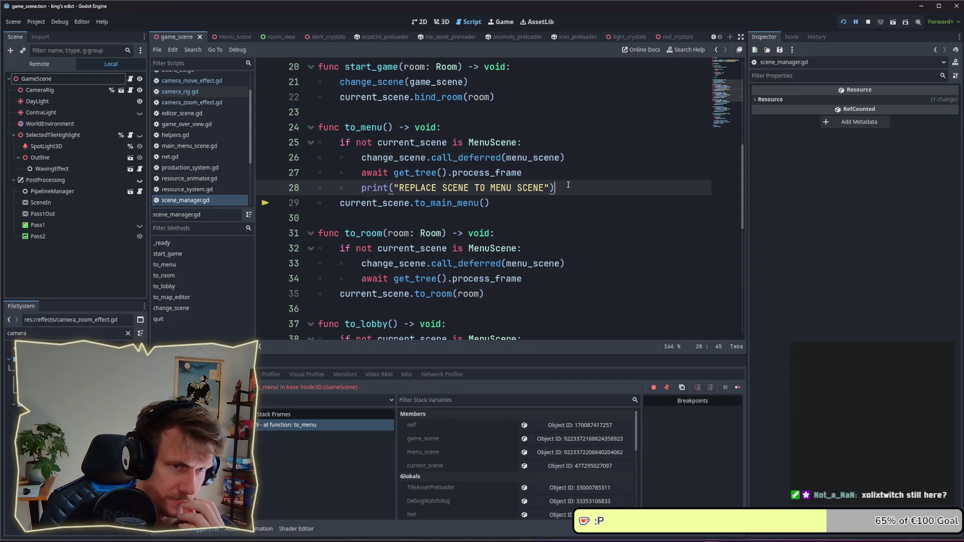
key("Return")
key("BackSpace")
type("else:")
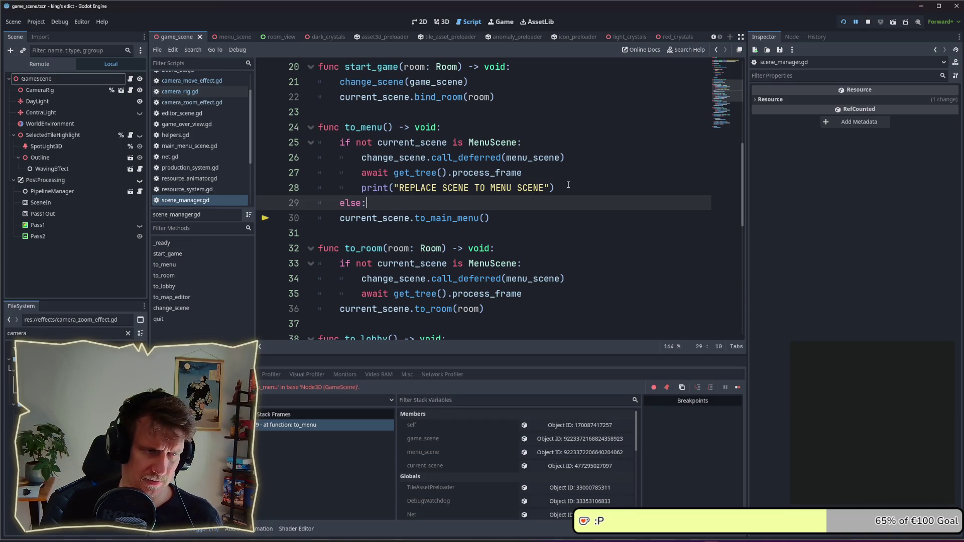
key("Return")
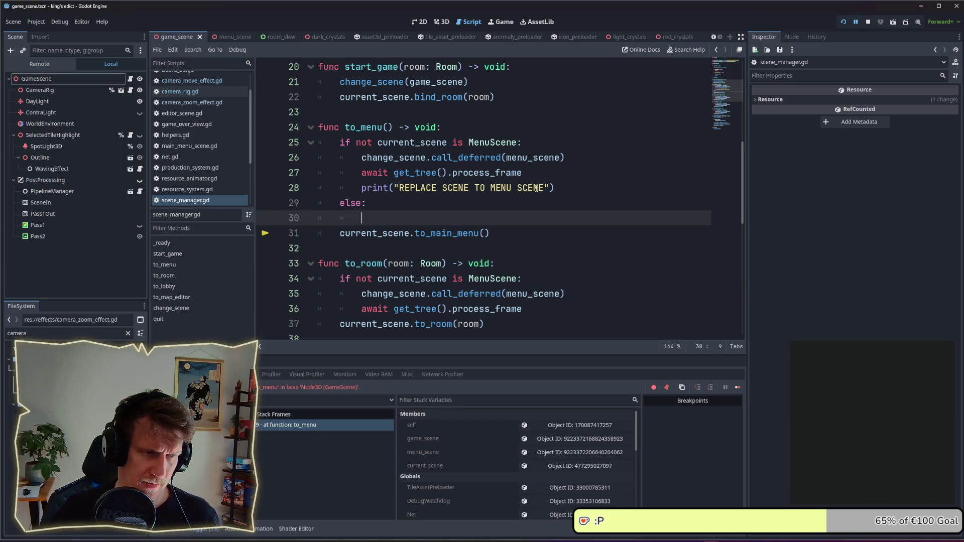
key("Delete")
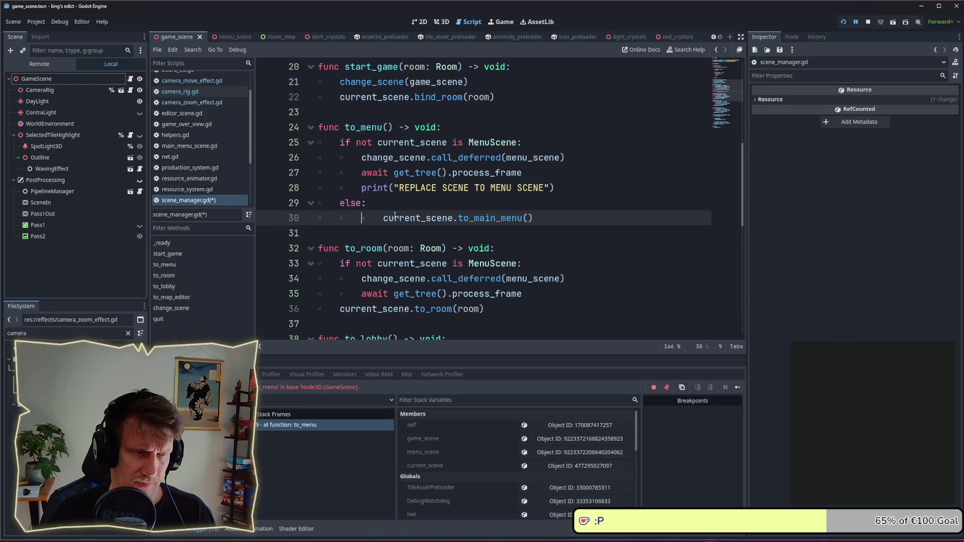
key("Delete")
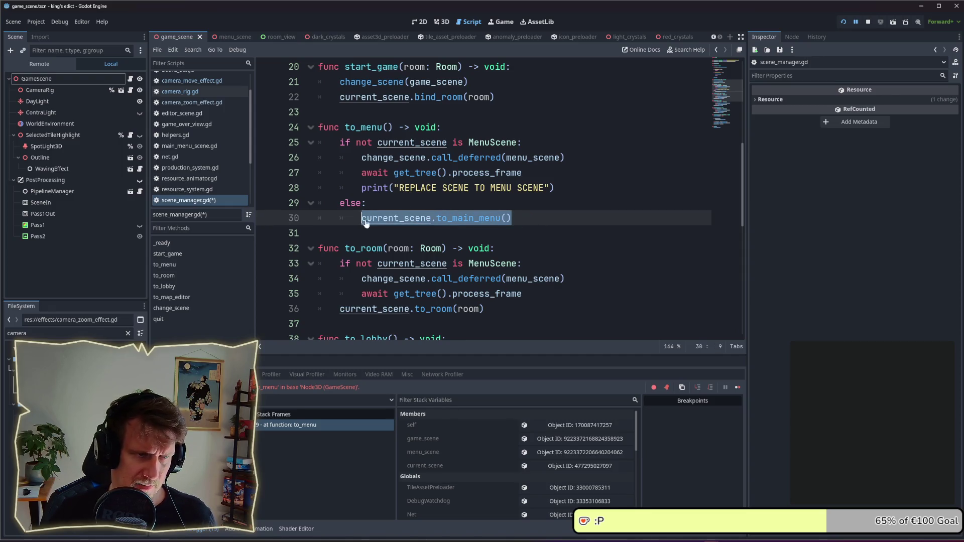
Step: Paste current_scene.to_main_menu() on a new line after the print, then stop the game
left_click(569, 186)
key("Return")
type("current_scene.to_main_menu()")
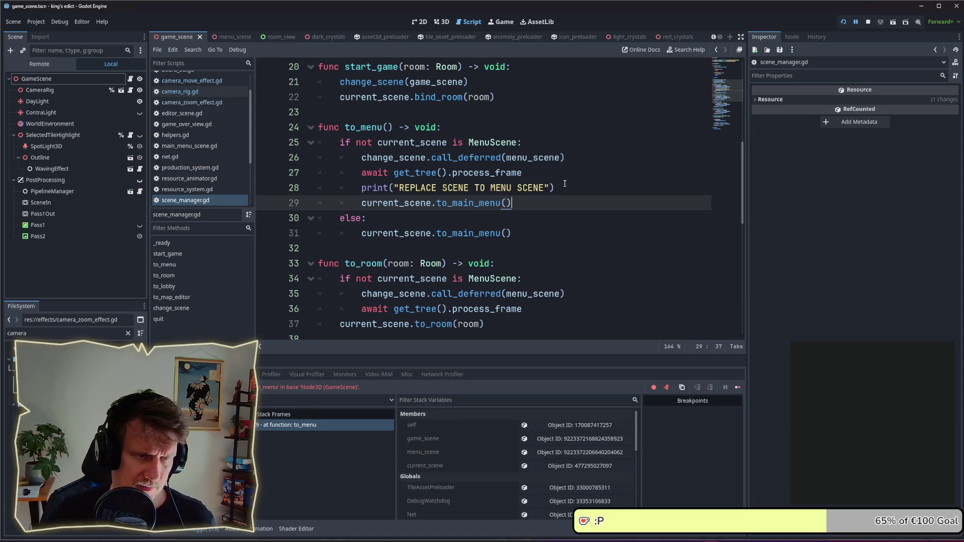
left_click(871, 22)
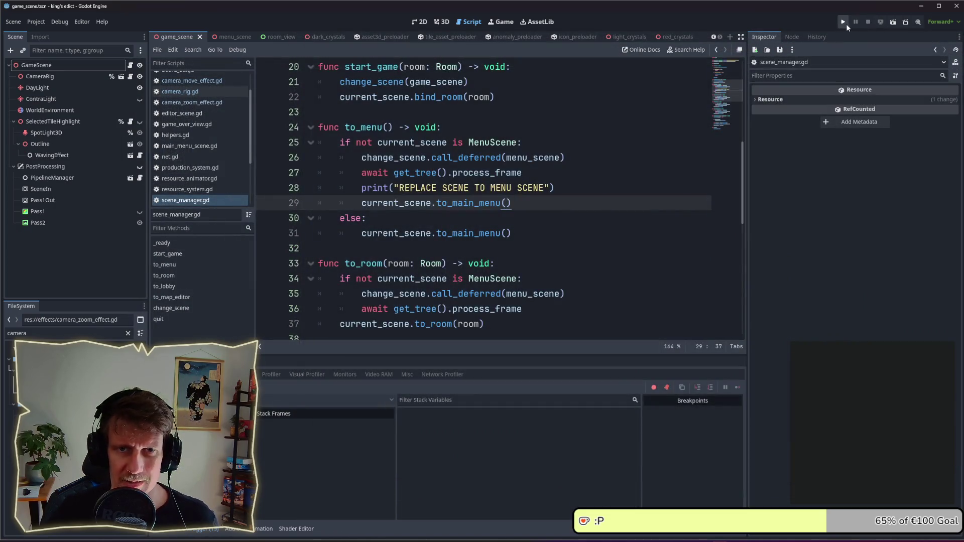
Step: Relaunch the game, create a multiplayer game, and choose Quit Game from the Escape pause menu
left_click(844, 22)
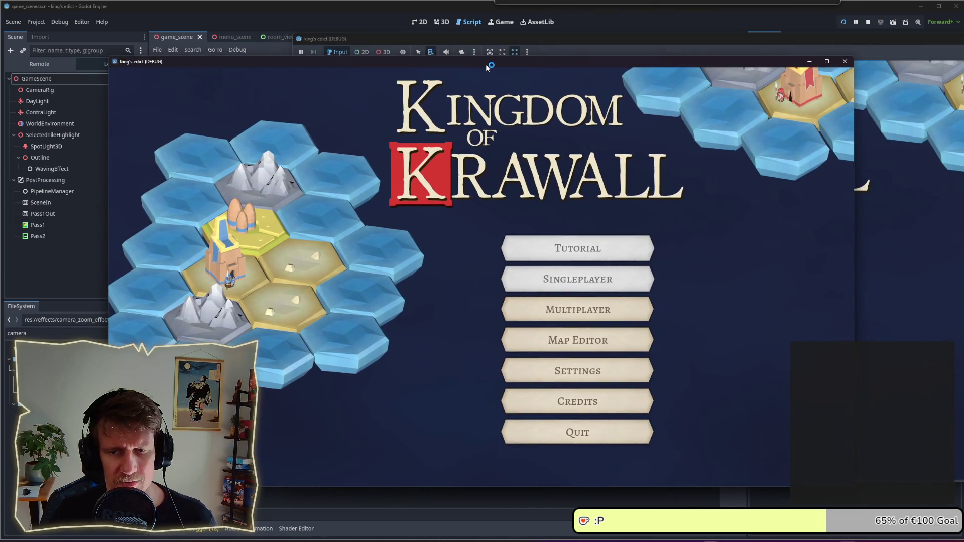
left_click(564, 310)
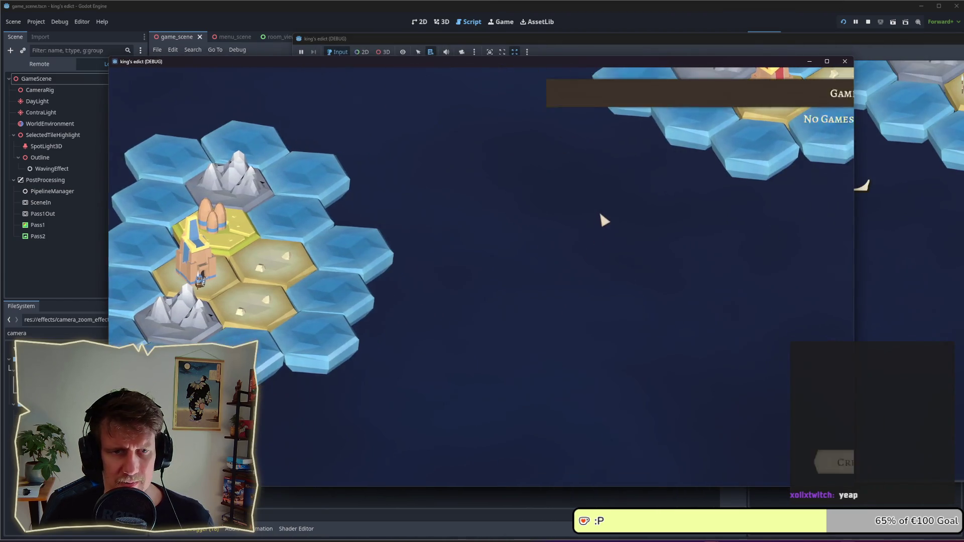
left_click(743, 458)
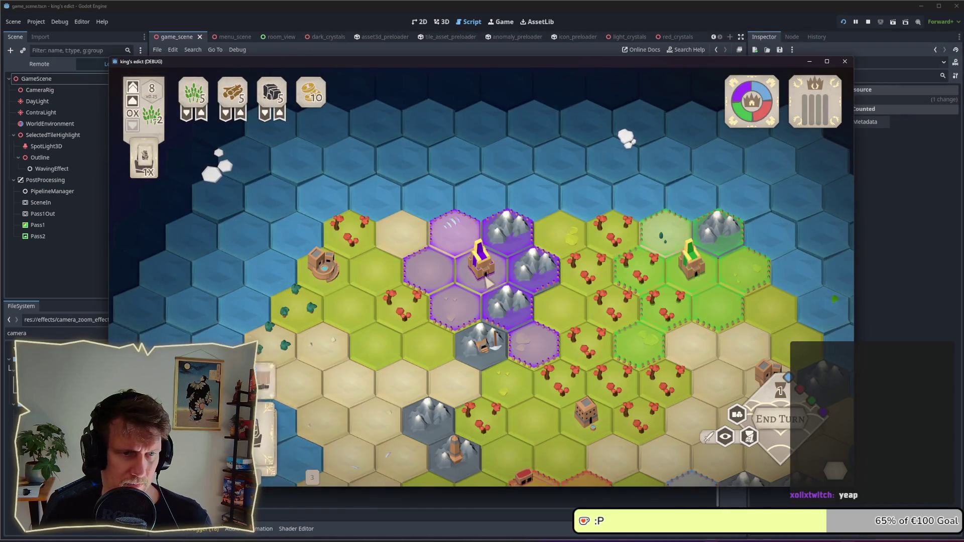
key("Escape")
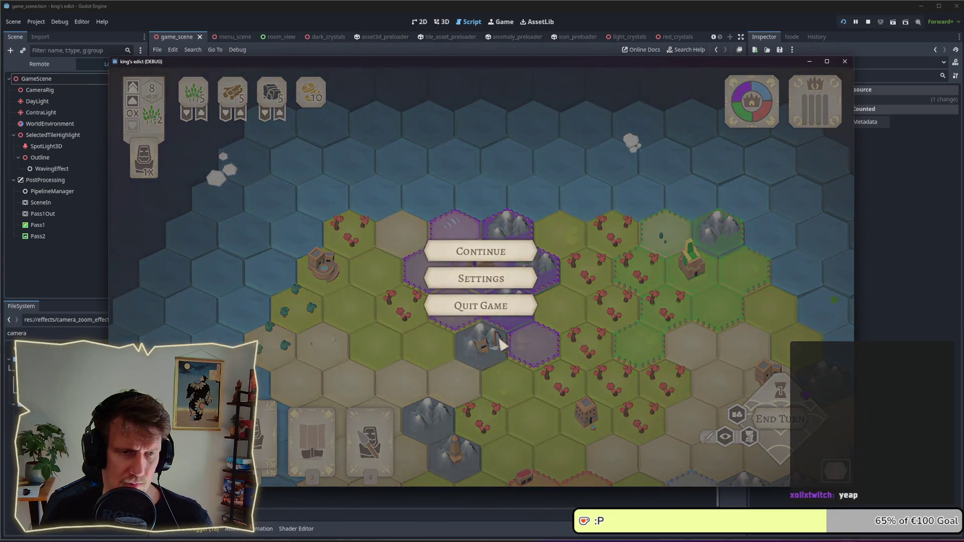
left_click(442, 321)
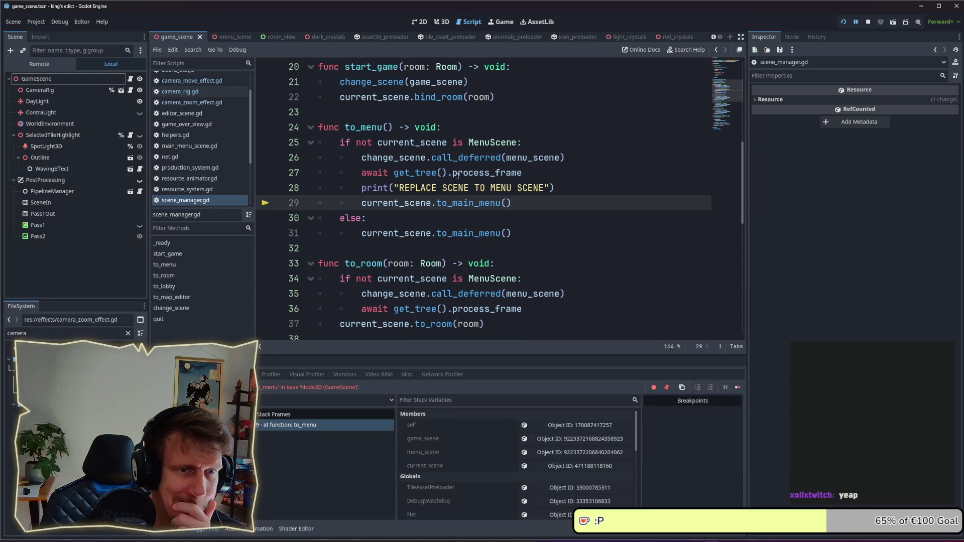
double_click(533, 157)
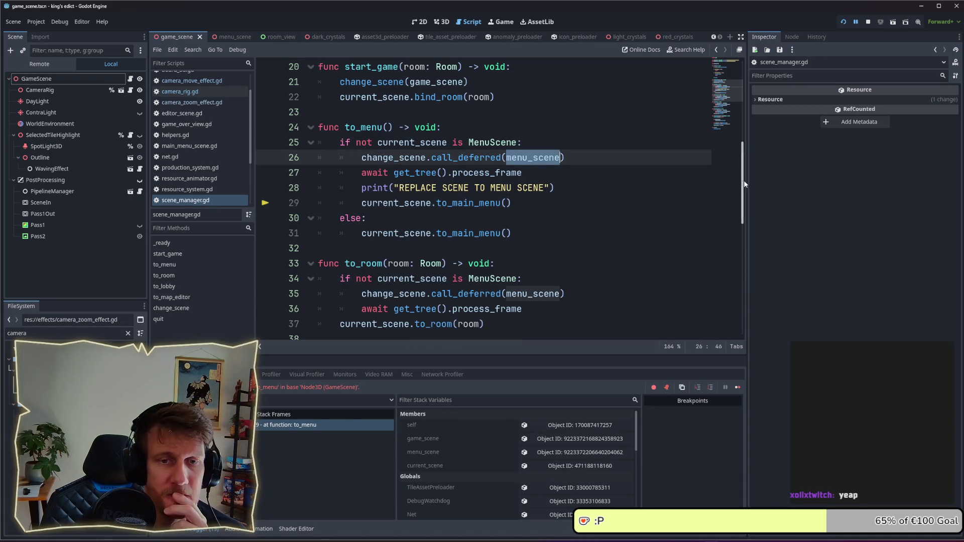
scroll(739, 161, "up", 6)
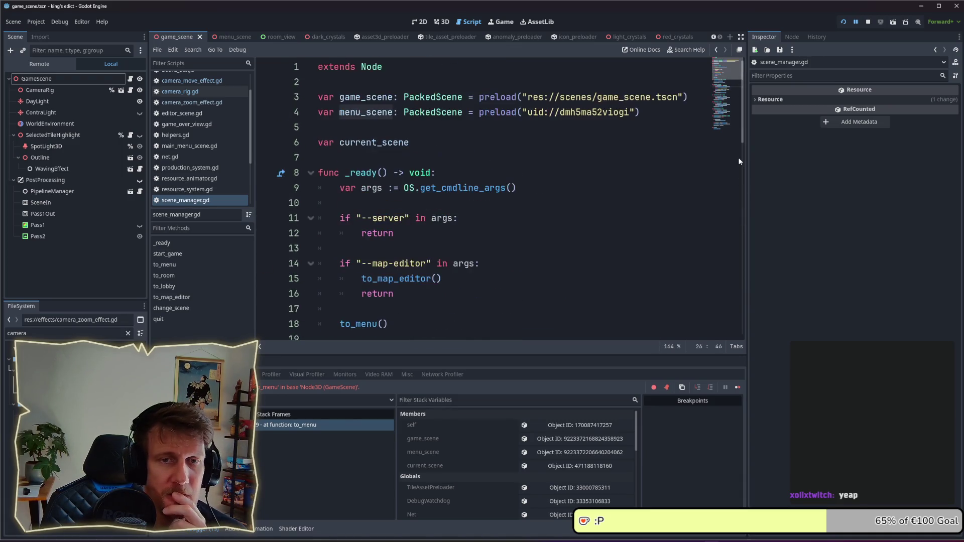
double_click(586, 113)
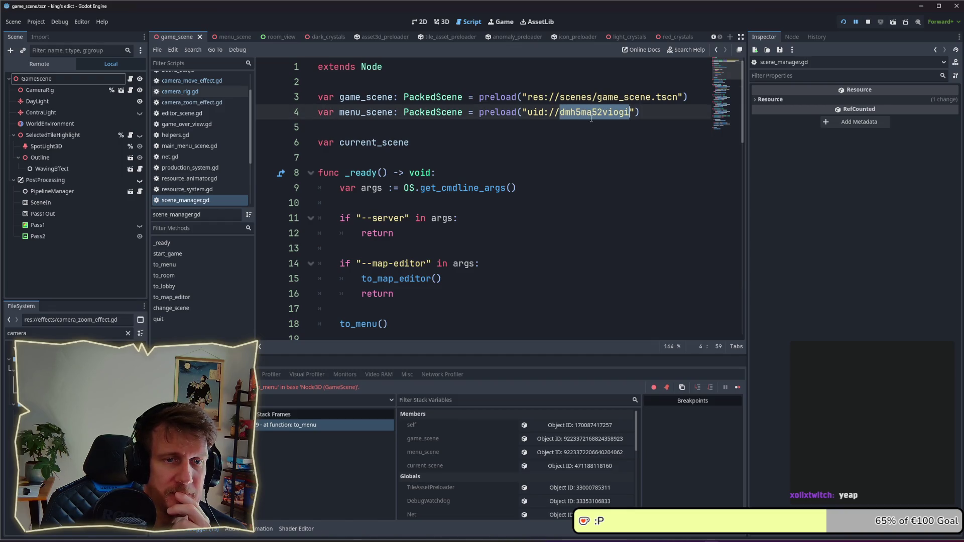
mouse_move(590, 116)
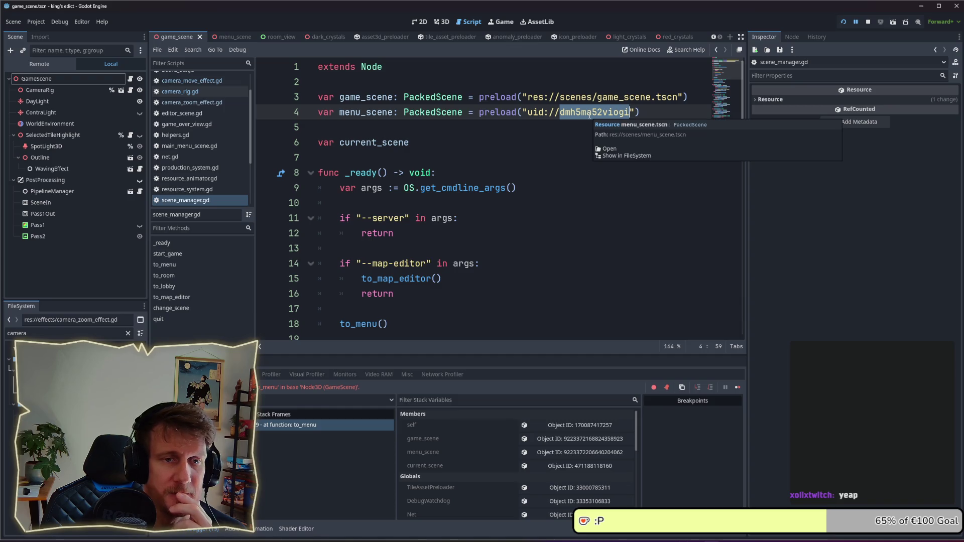
left_click(561, 136)
scroll(595, 171, "down", 9)
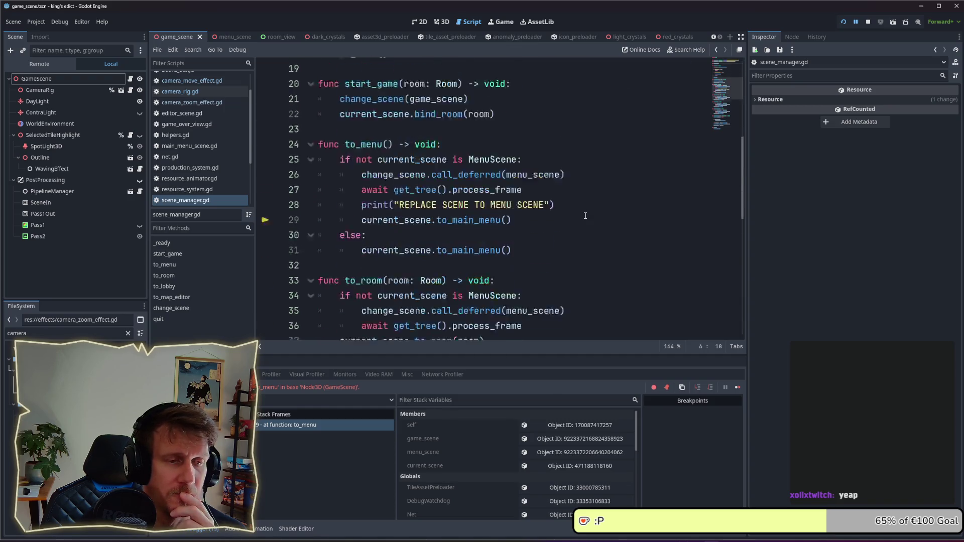
scroll(585, 216, "up", 2)
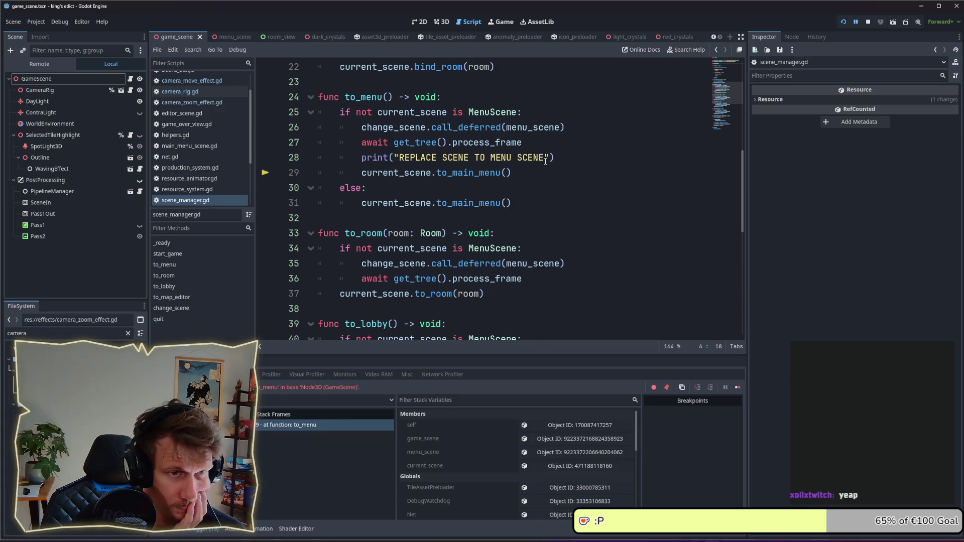
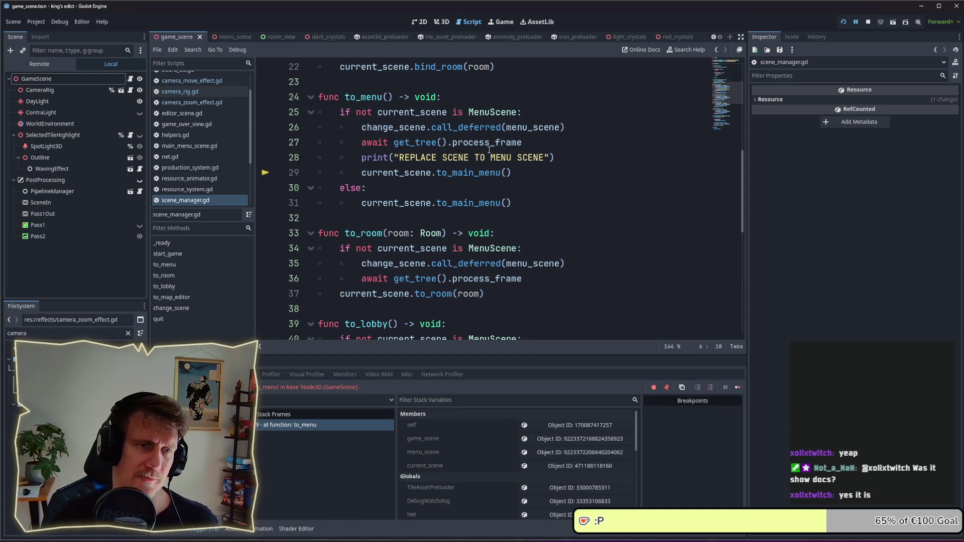
Step: Select get_tree().process_frame on line 27 of to_menu and begin typing a replacement
mouse_move(475, 145)
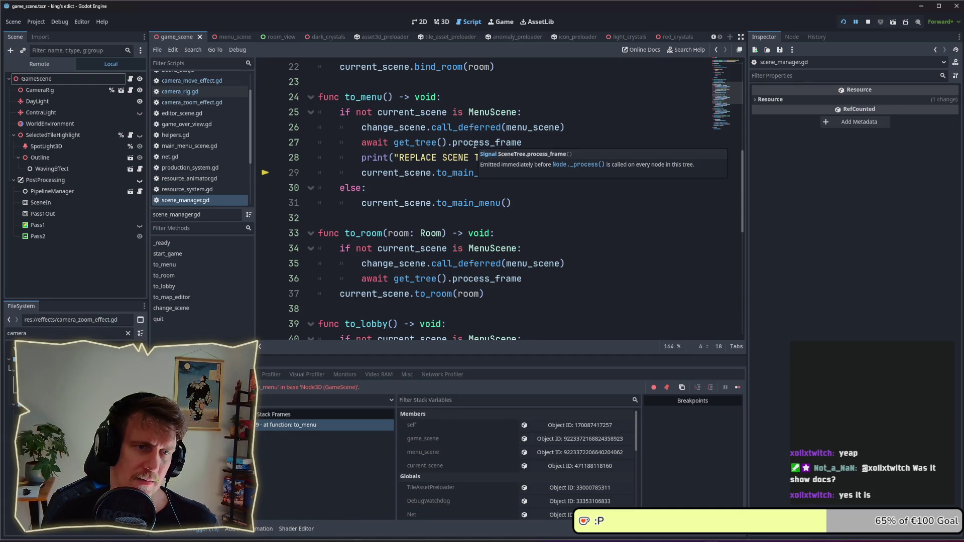
left_click(570, 128)
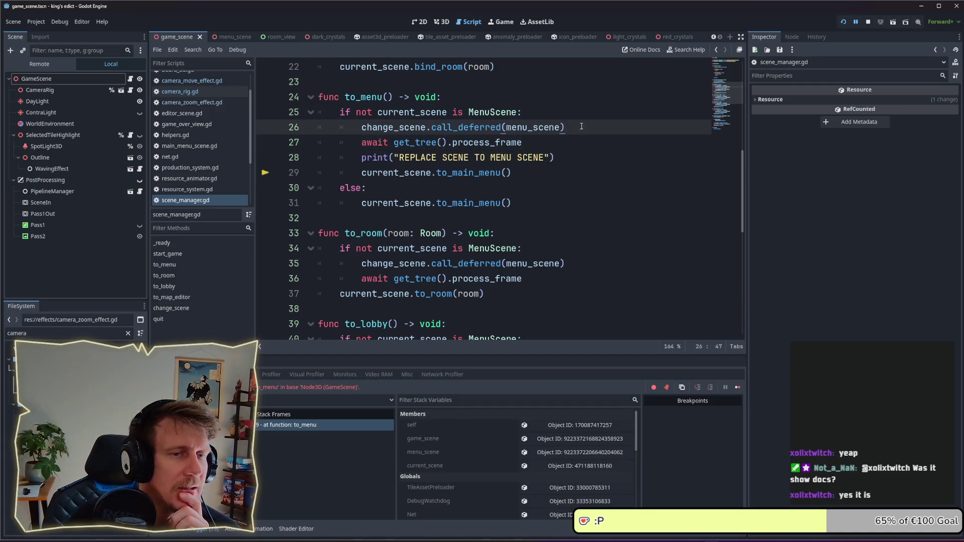
left_click_drag(581, 126, 362, 127)
left_click_drag(524, 143, 352, 145)
left_click_drag(505, 173, 359, 178)
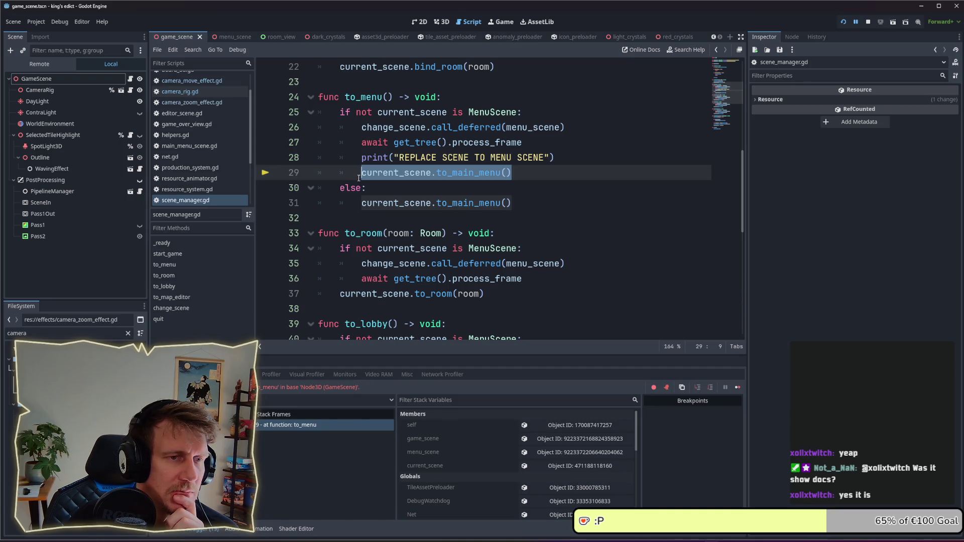
left_click_drag(523, 144, 395, 147)
type("c")
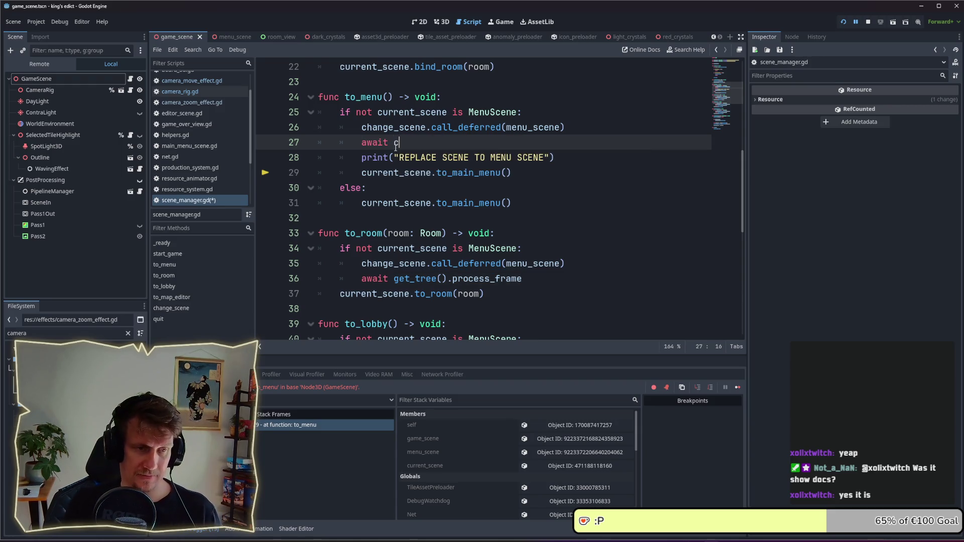
type("reate")
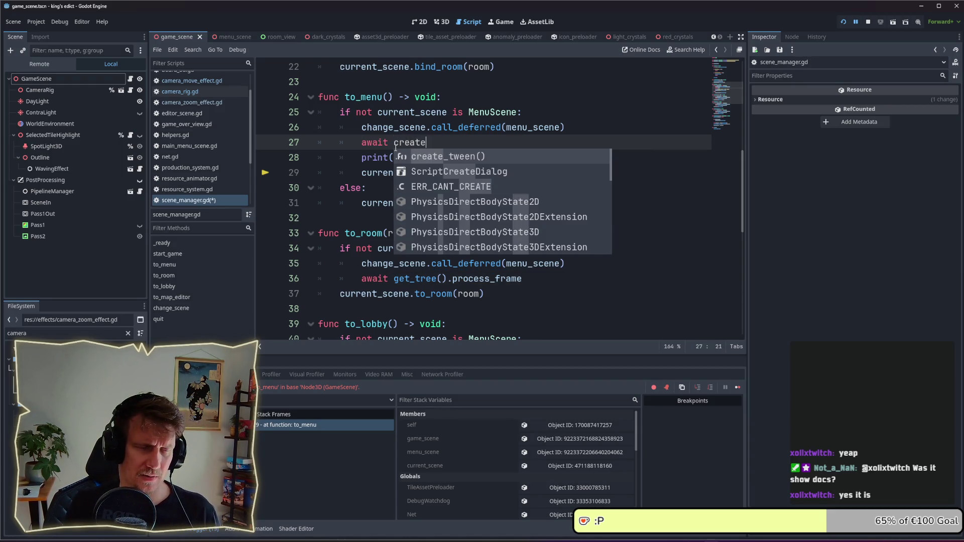
type("_tr")
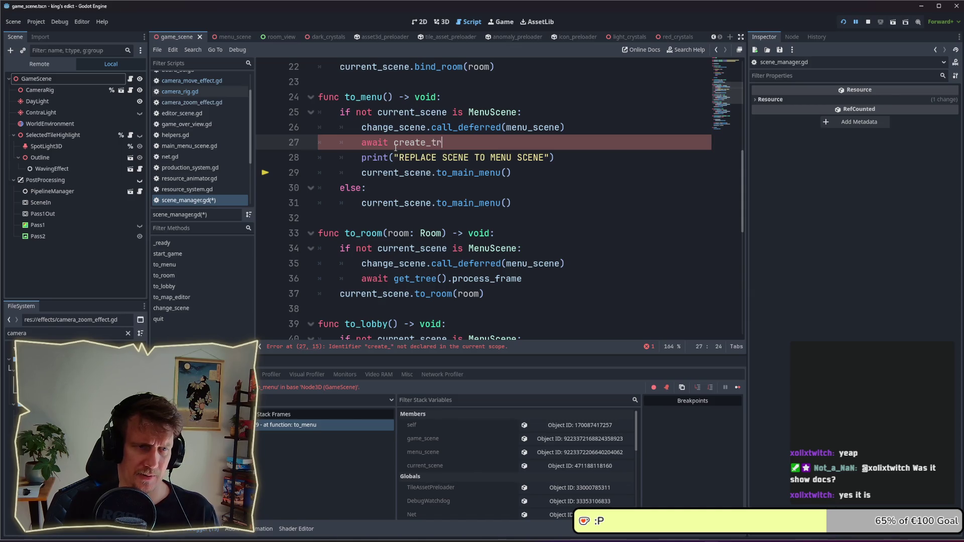
type("get")
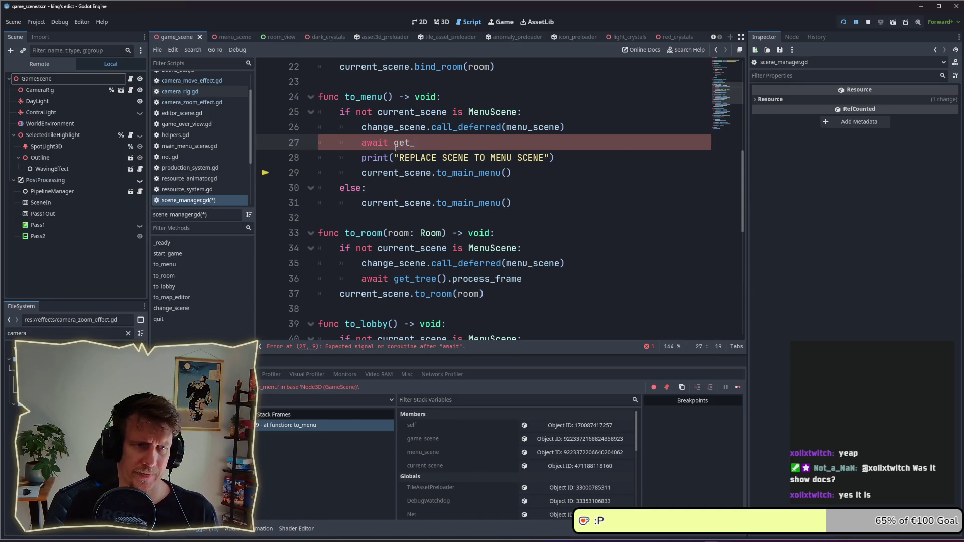
type("tr")
Step: Make line 27 read await get_tree().create_timer(0.02).timeout using autocomplete
key("Return")
type(".cre")
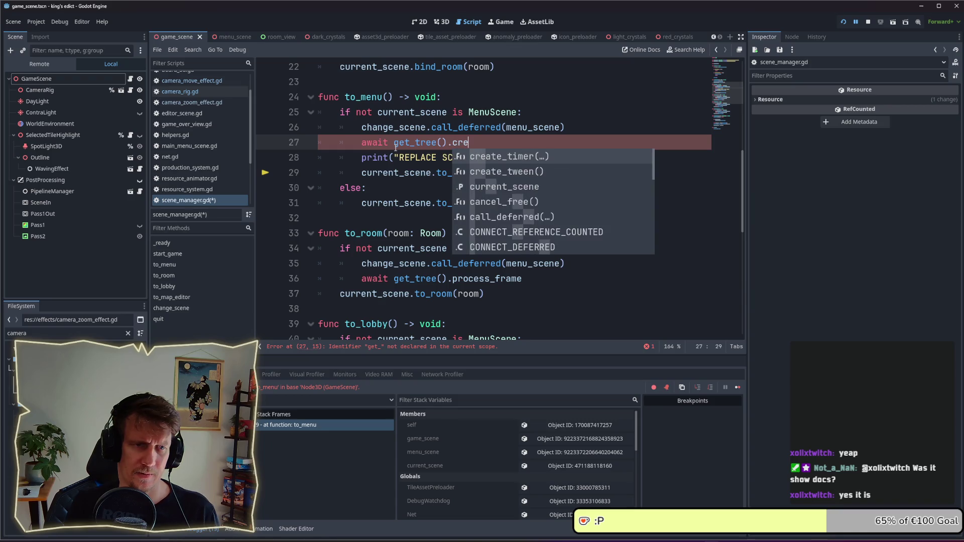
key("Return")
type(".")
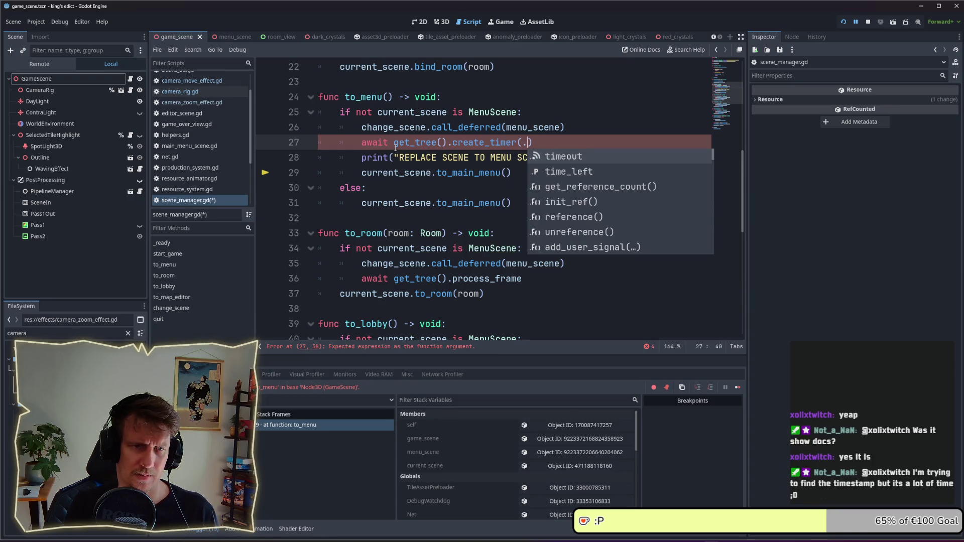
key("BackSpace")
type("02)")
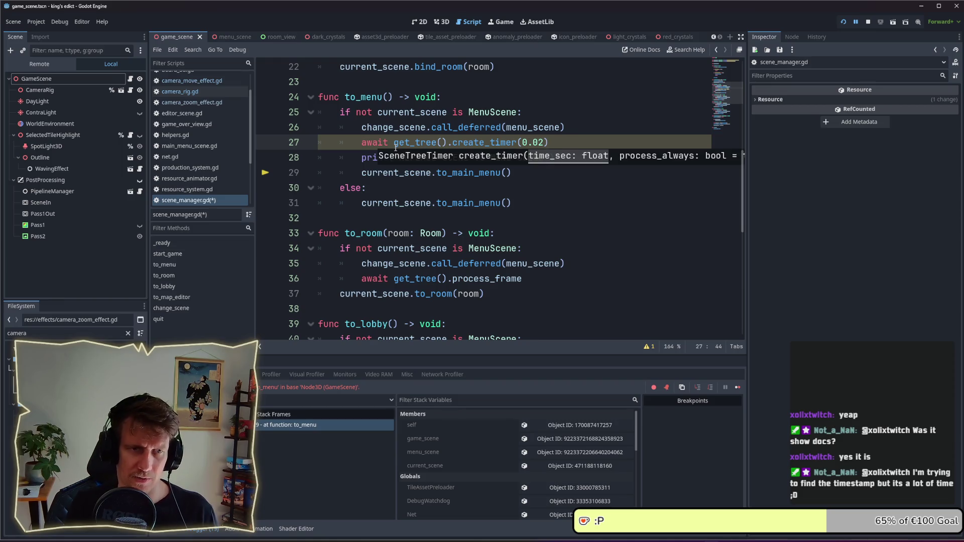
type(".ti")
key("Return")
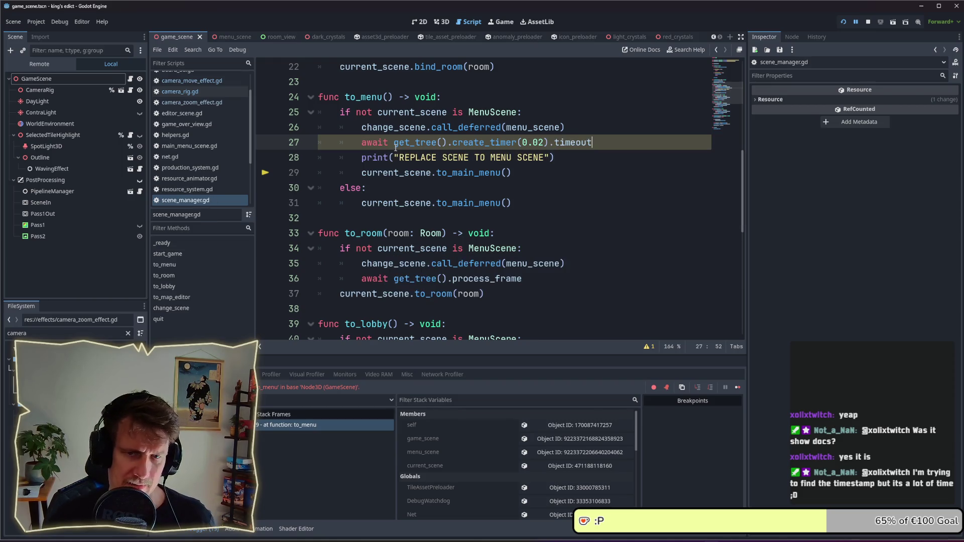
left_click(518, 176)
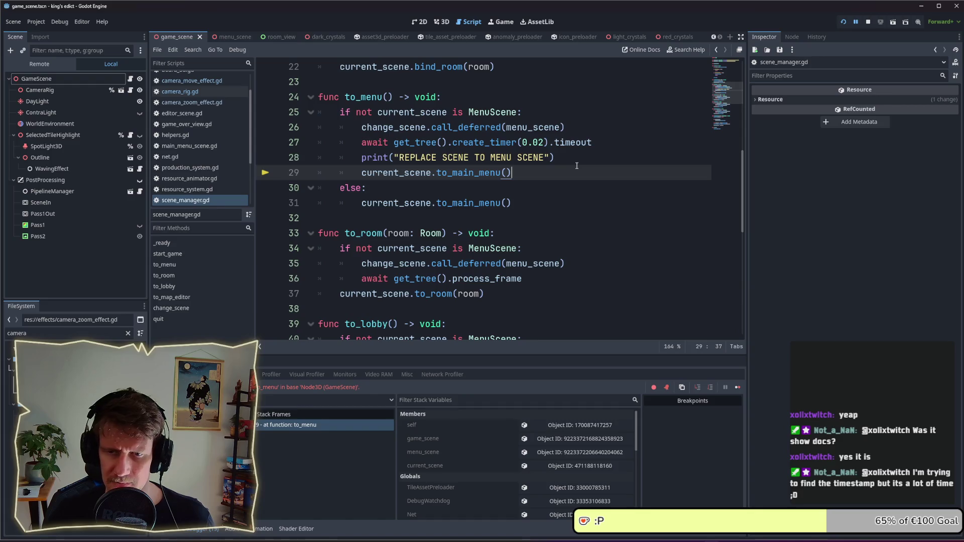
left_click_drag(556, 158, 360, 157)
left_click(552, 172)
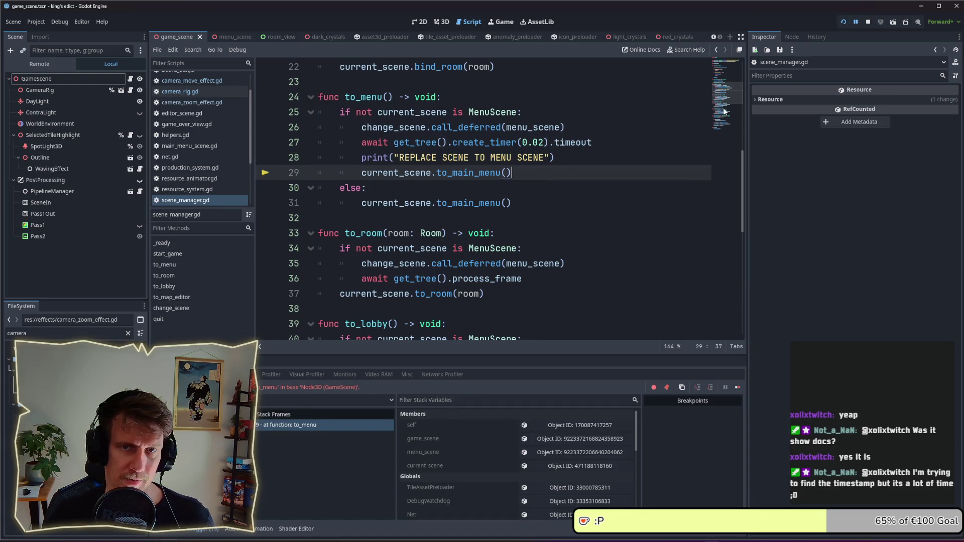
Step: Stop the halted game, rerun the project, and open the multiplayer lobby
left_click(867, 28)
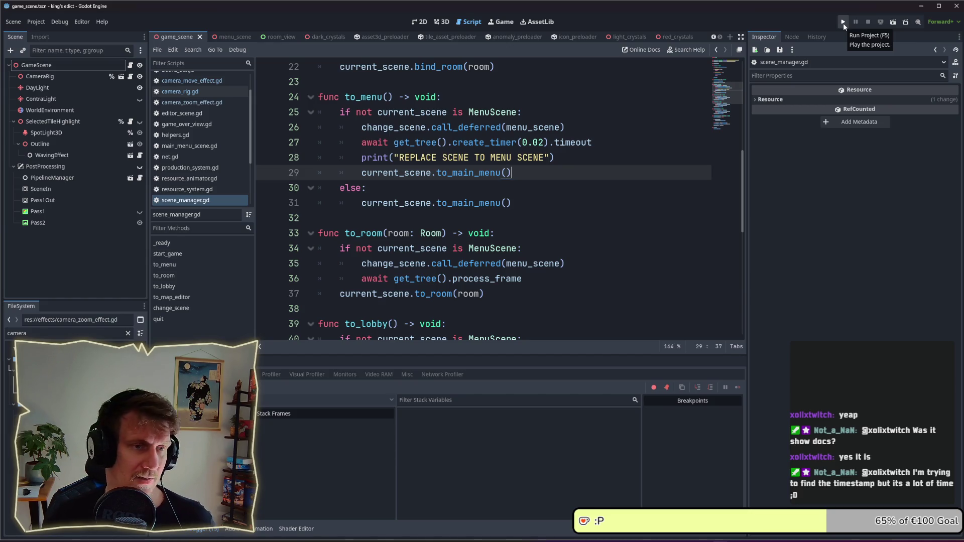
left_click(842, 23)
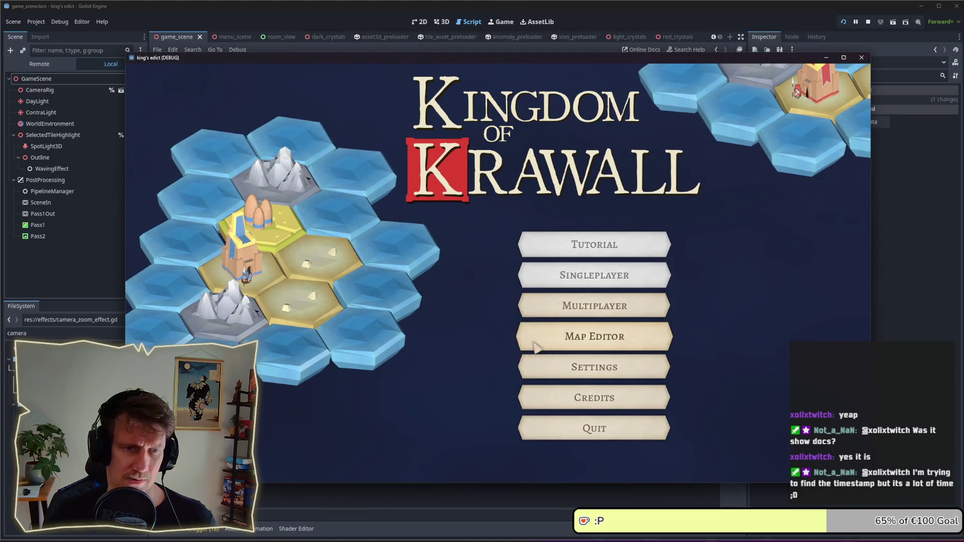
left_click(556, 322)
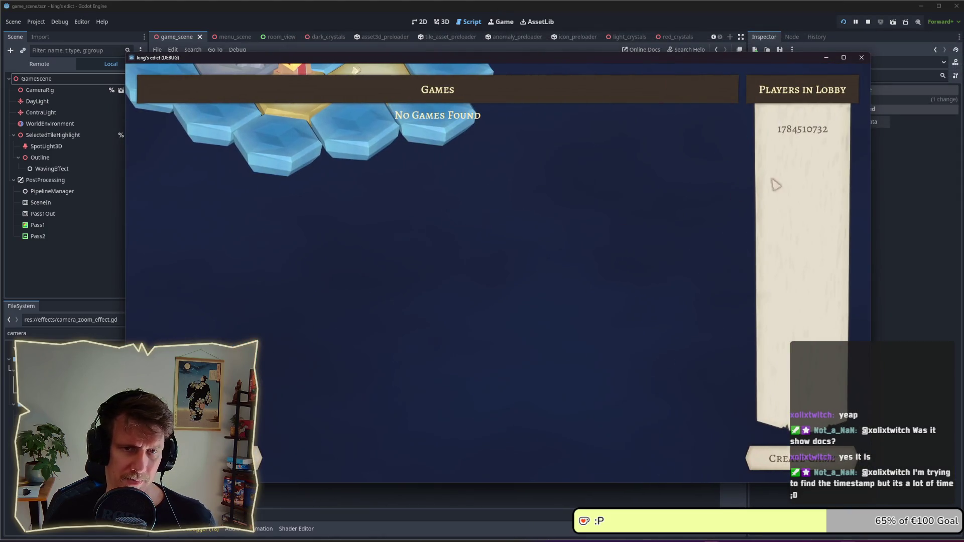
Step: Create a multiplayer game and start the match on the I Know This Place map
left_click(803, 459)
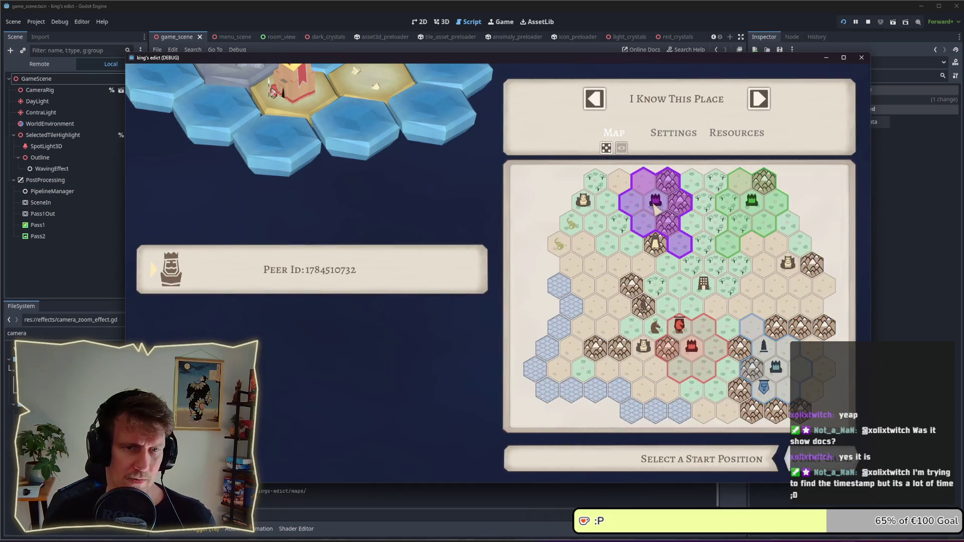
left_click(803, 458)
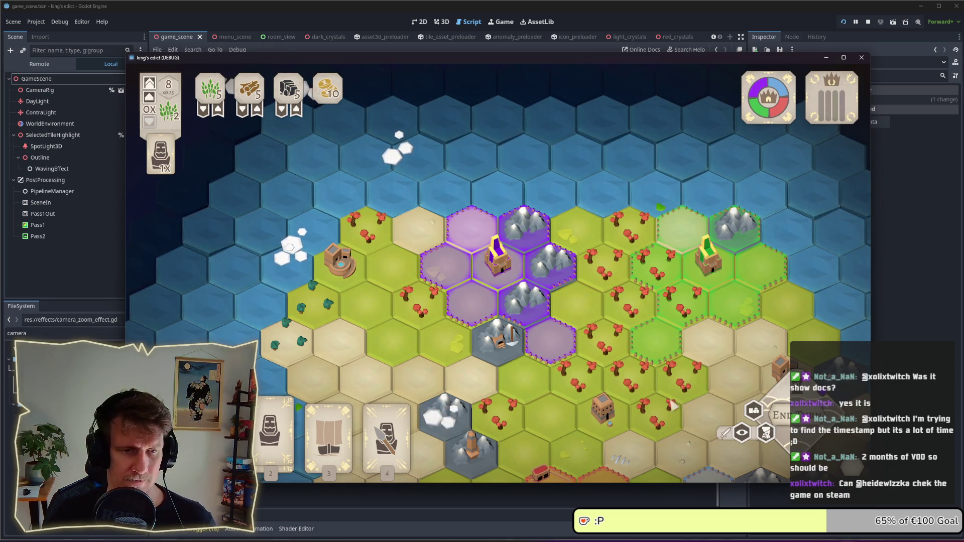
left_click(508, 277)
Step: Select and deselect the purple castle tile several times, then bring up the pause menu
left_click(549, 325)
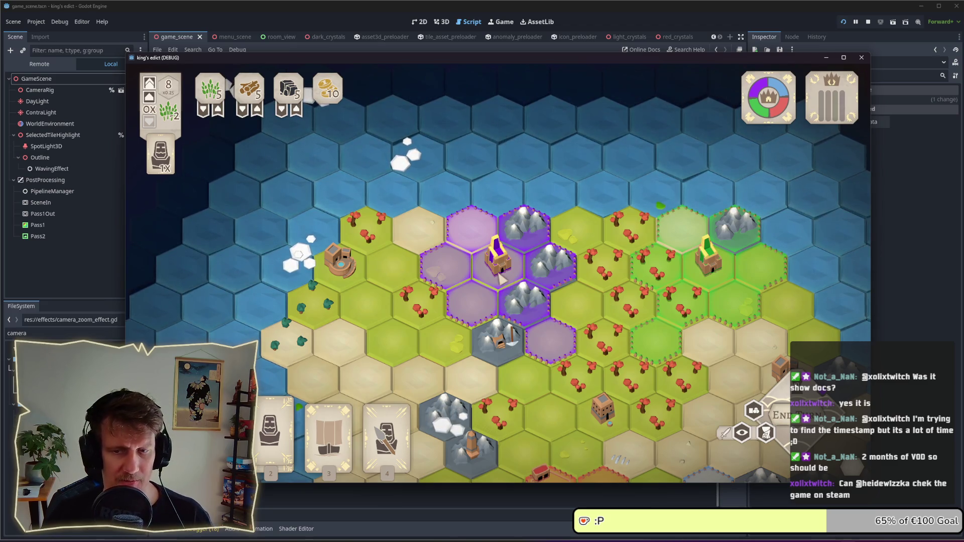
left_click(500, 274)
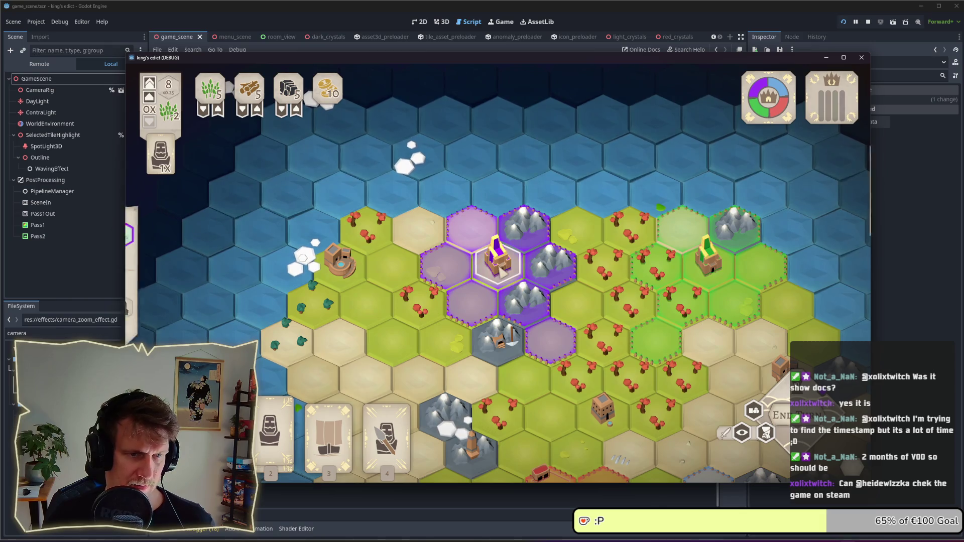
left_click(505, 273)
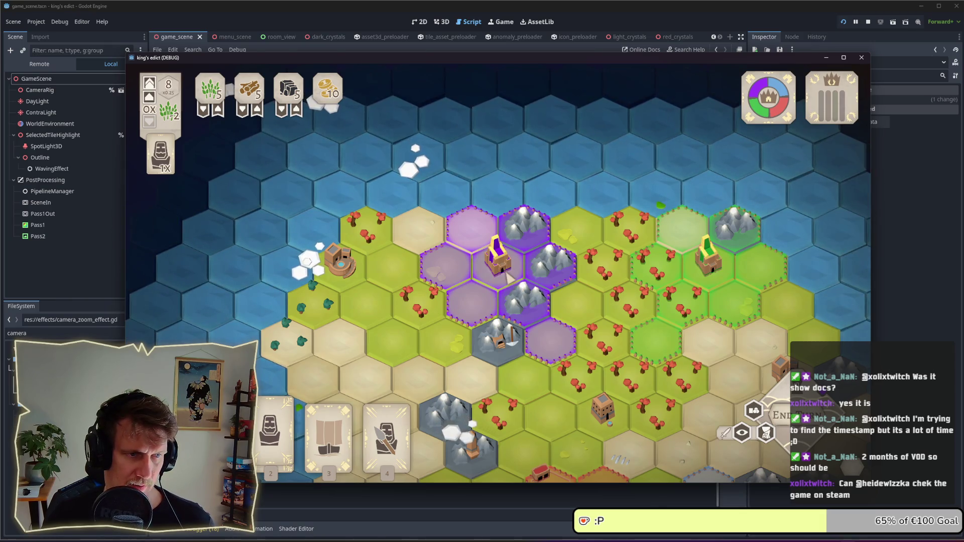
left_click(501, 272)
left_click(501, 272)
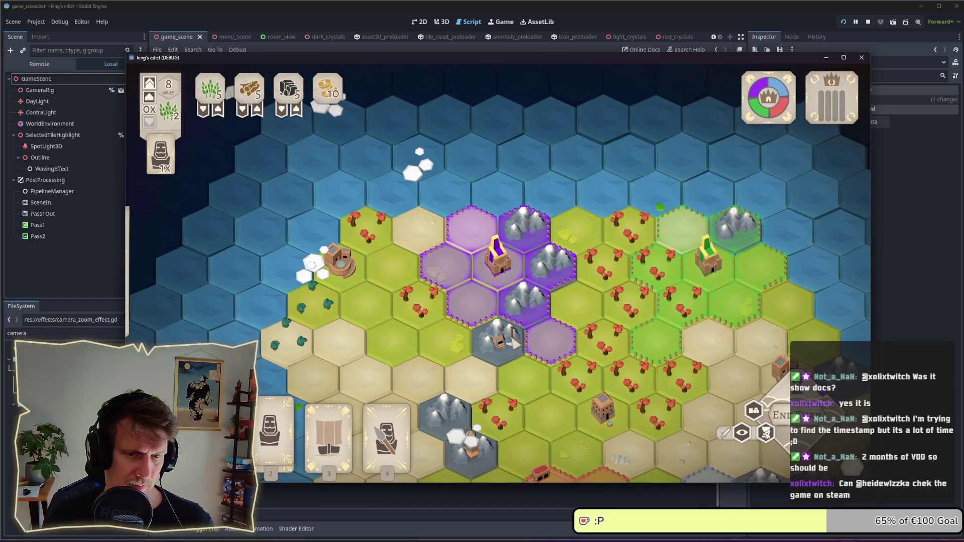
key("Escape")
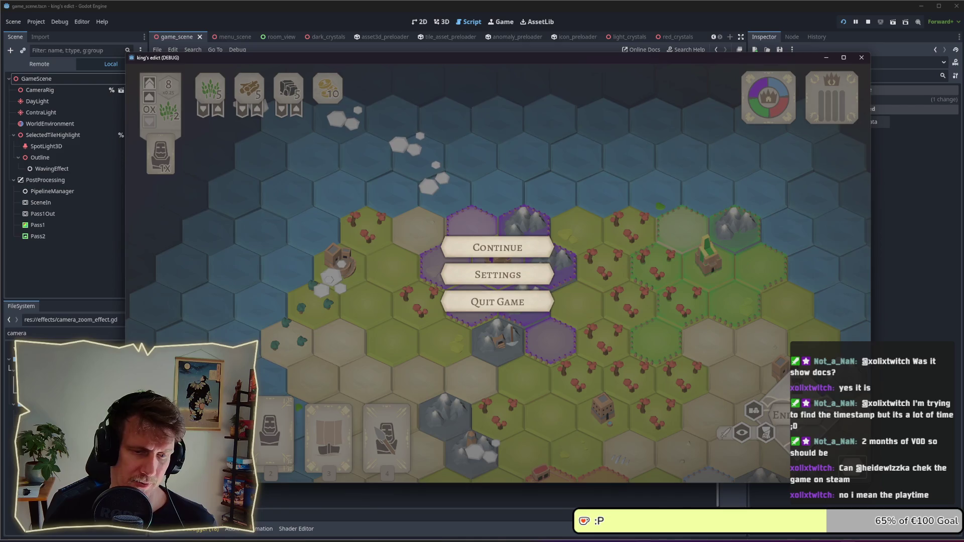
left_click(561, 540)
Step: Launch Steam and search the store for 'show docs'
type("ste")
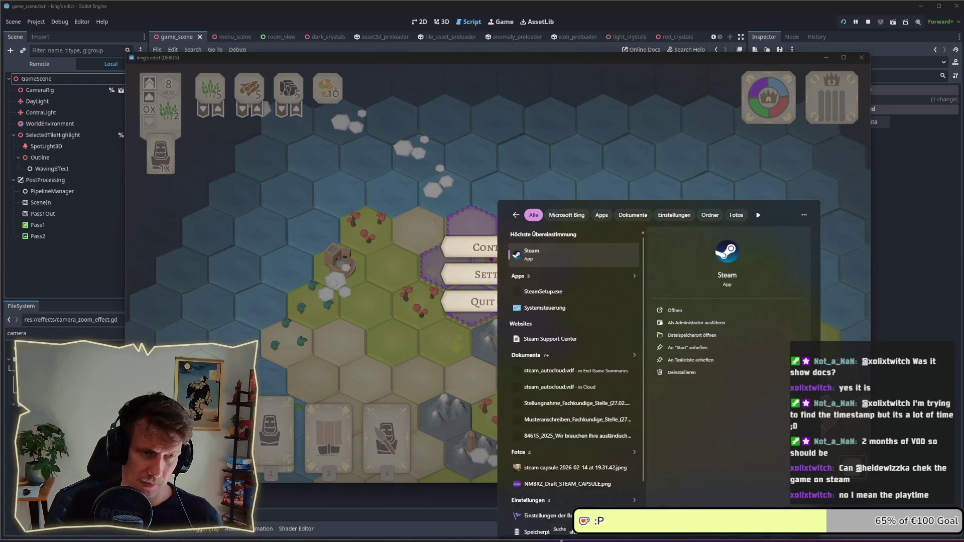
key("Return")
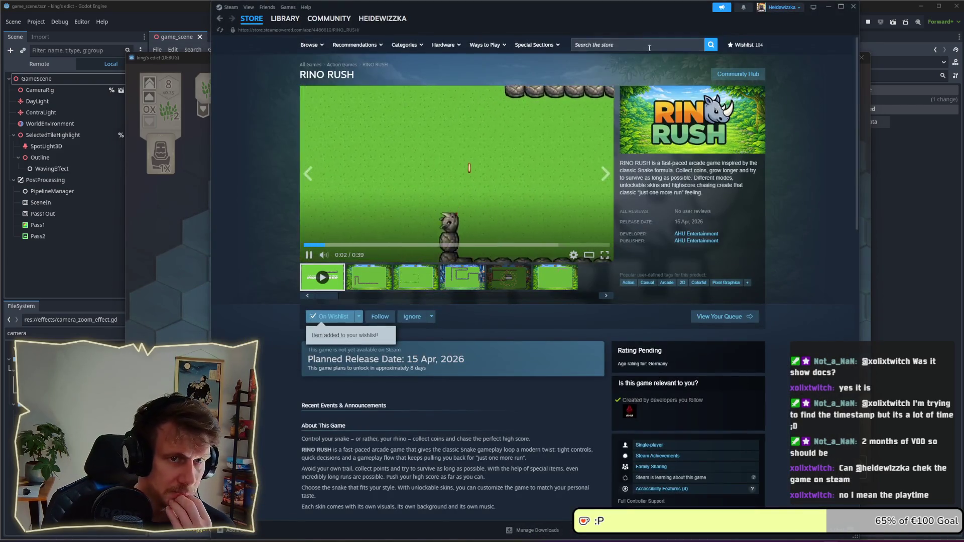
left_click(650, 46)
type("showe")
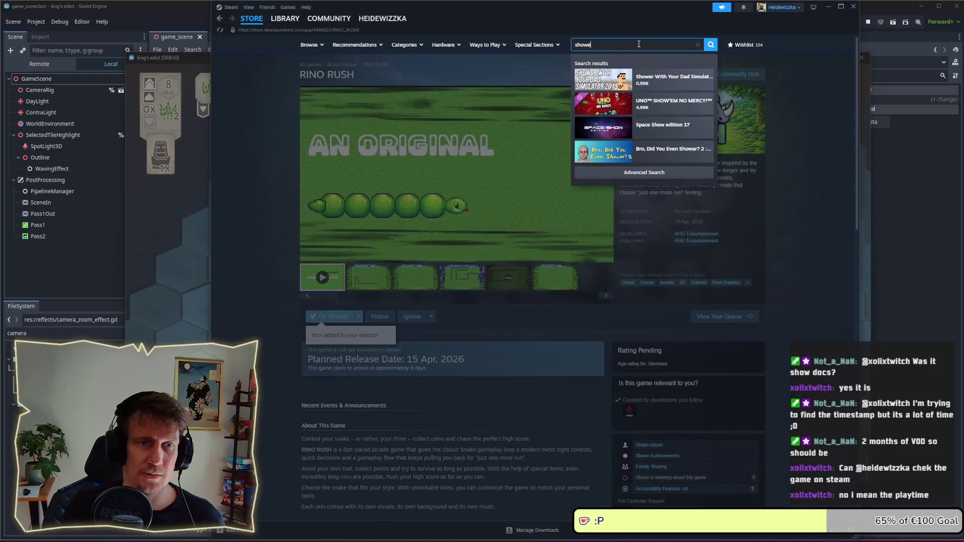
key("BackSpace")
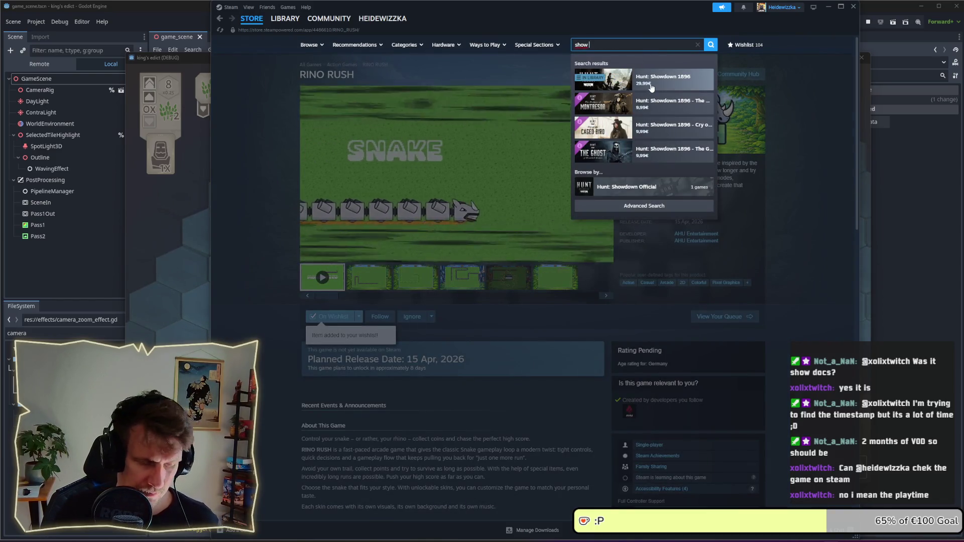
type("docs")
key("Return")
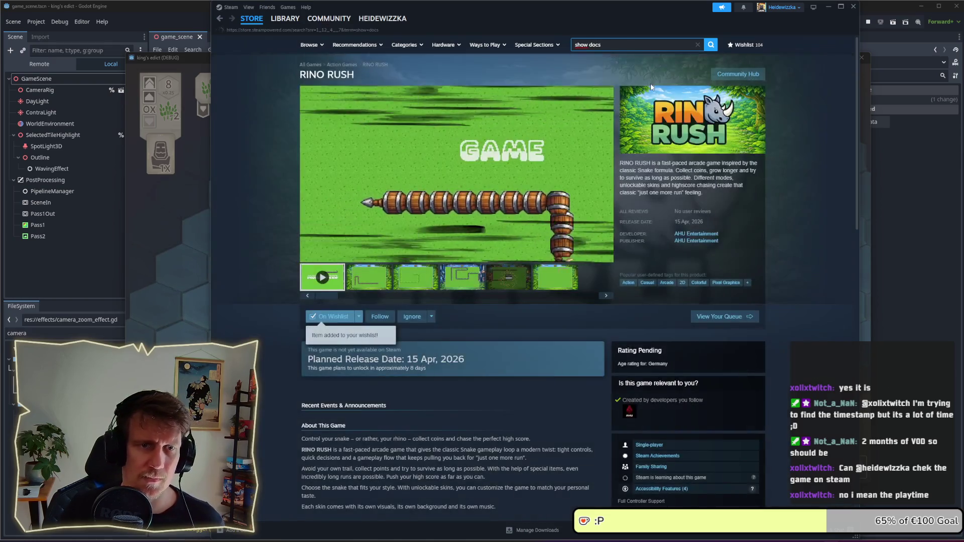
mouse_move(480, 147)
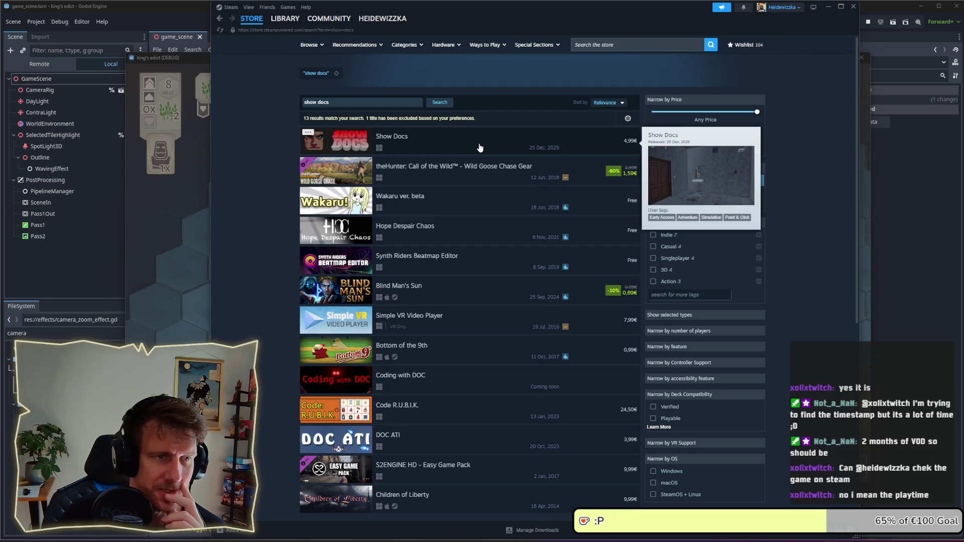
Step: Open the Show Docs store page and switch from the trailer to the second screenshot
left_click(479, 148)
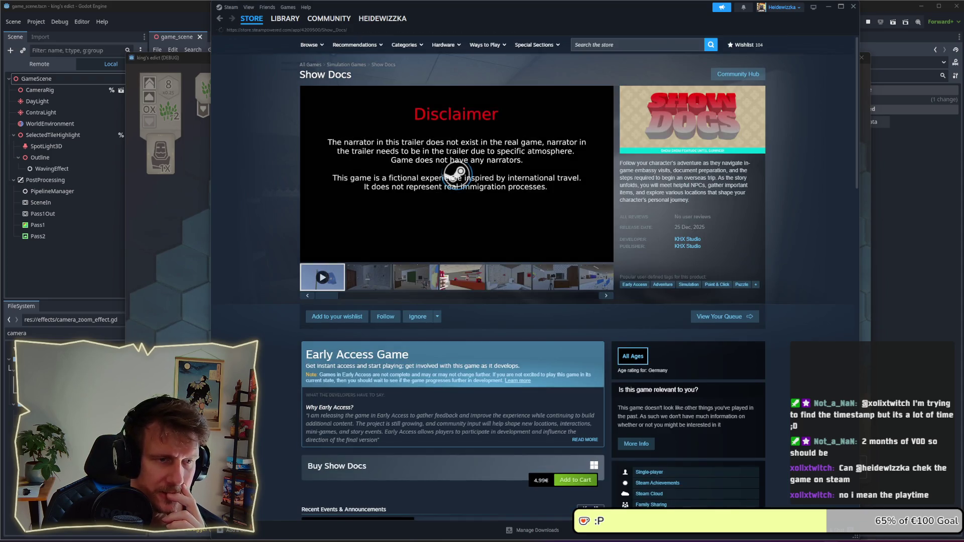
scroll(374, 206, "down", 2)
left_click(374, 206)
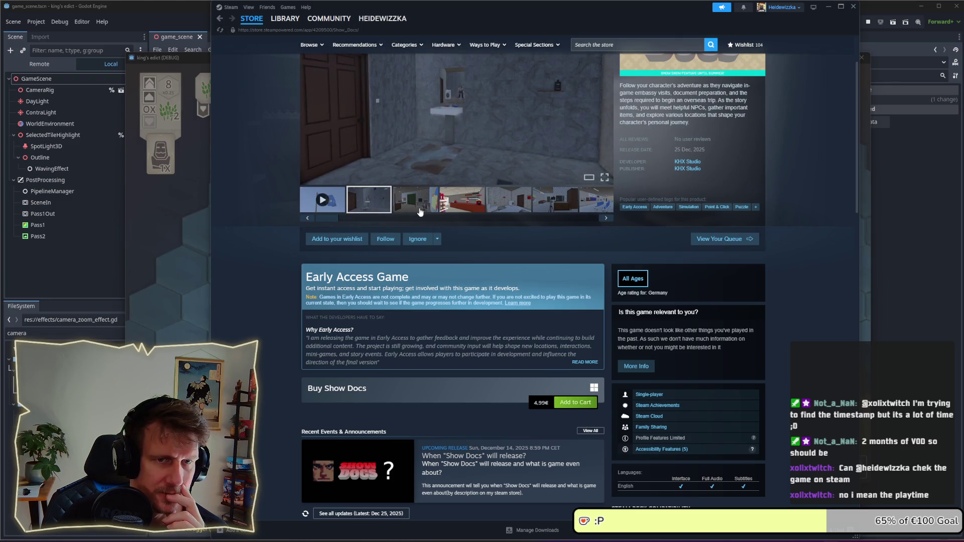
scroll(522, 206, "up", 2)
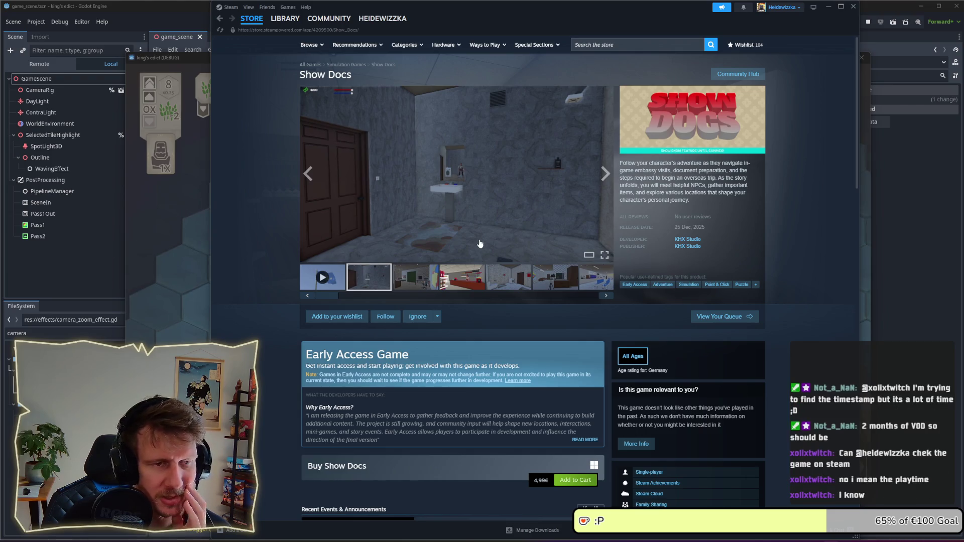
Step: Browse forward through the office, shop-counter, waiting room, airport and store-shelf screenshots
left_click(414, 276)
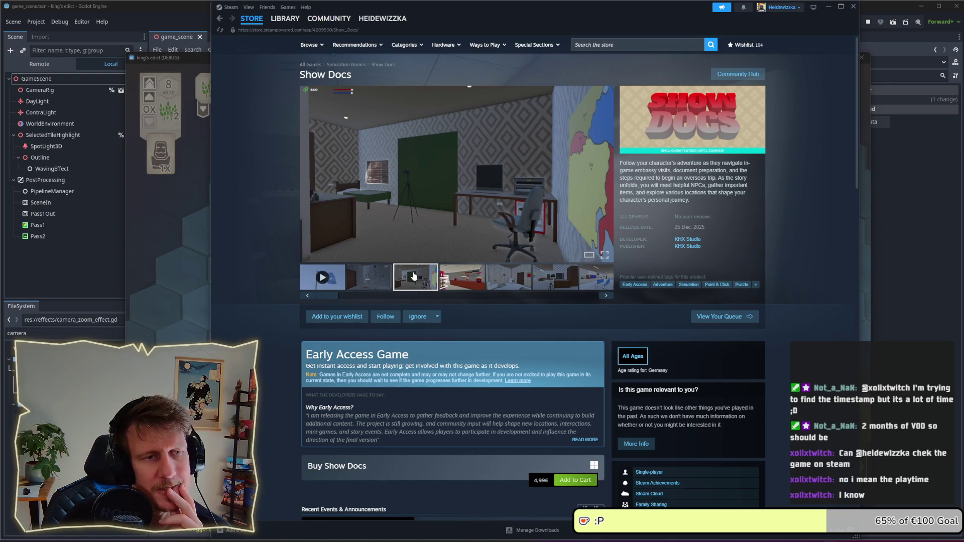
left_click(461, 277)
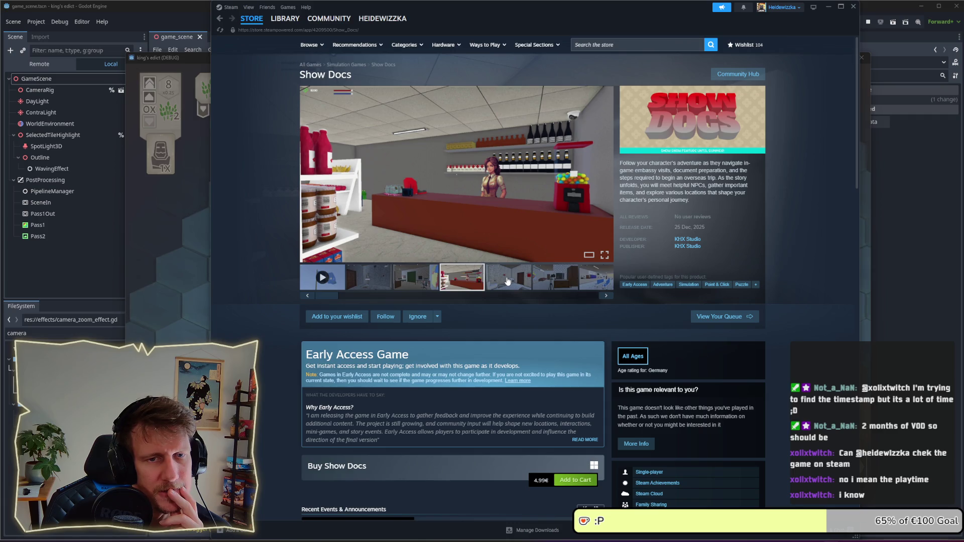
left_click(547, 281)
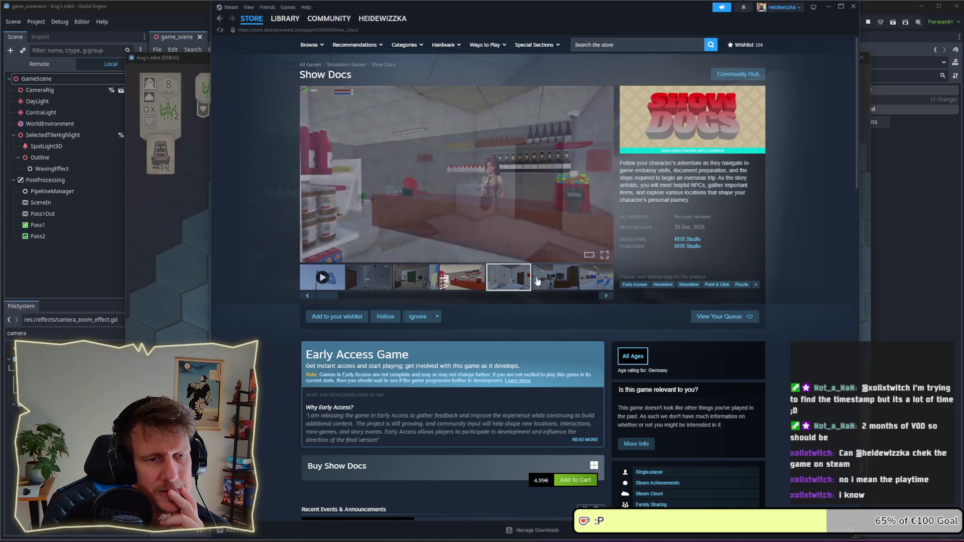
left_click(582, 282)
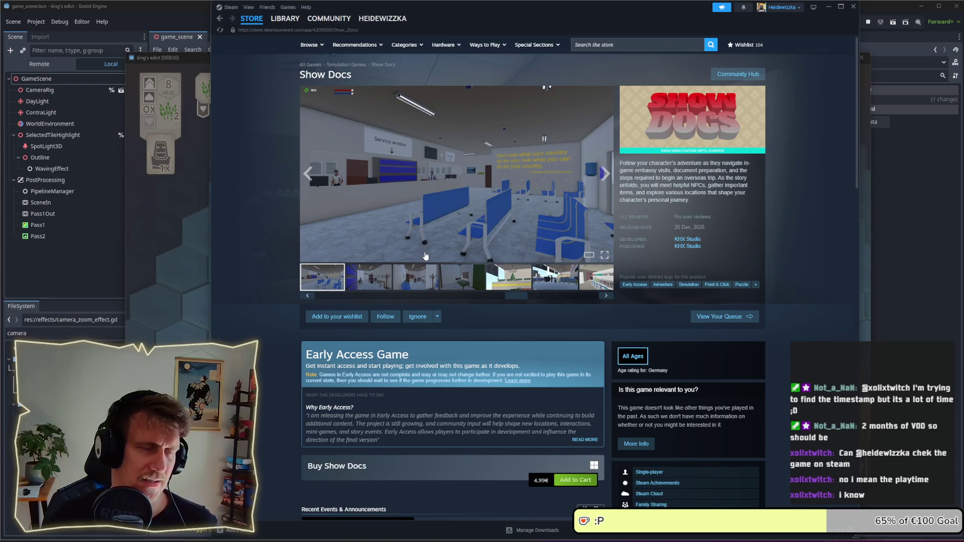
scroll(425, 256, "down", 2)
scroll(426, 255, "up", 2)
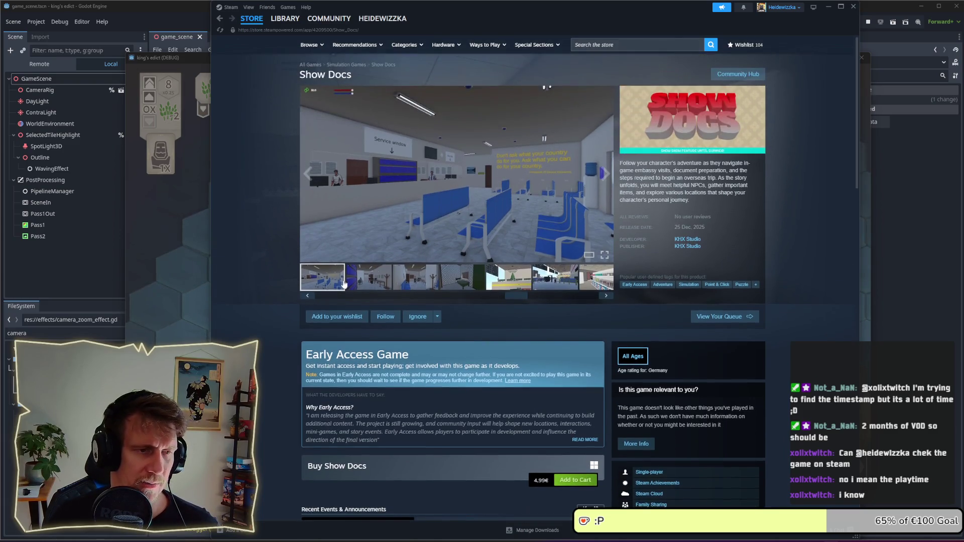
left_click(369, 277)
left_click(416, 277)
left_click(458, 282)
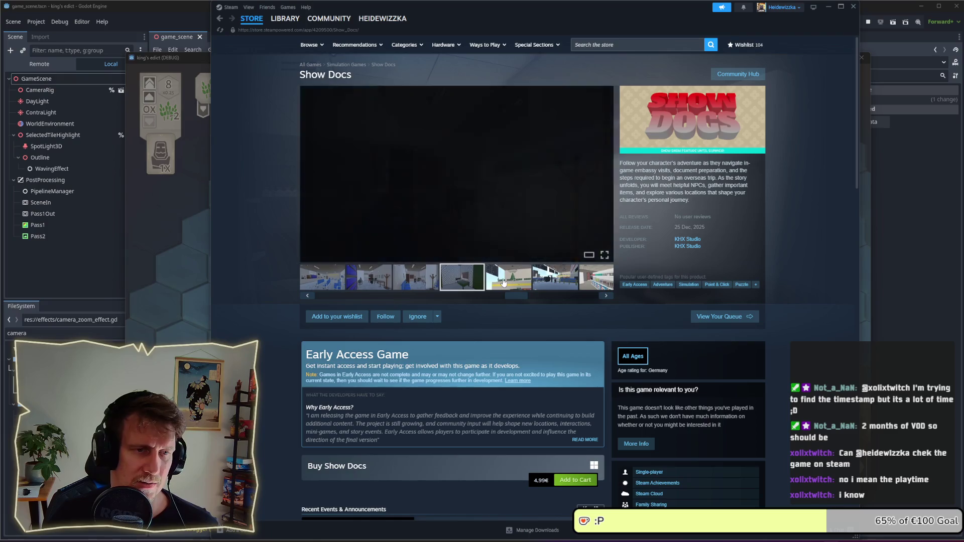
left_click(507, 281)
left_click(556, 282)
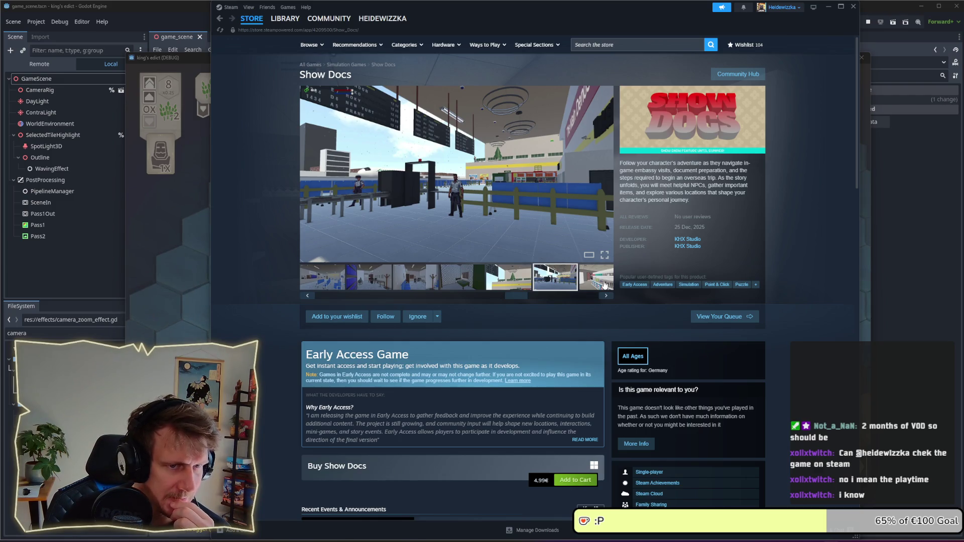
left_click(604, 285)
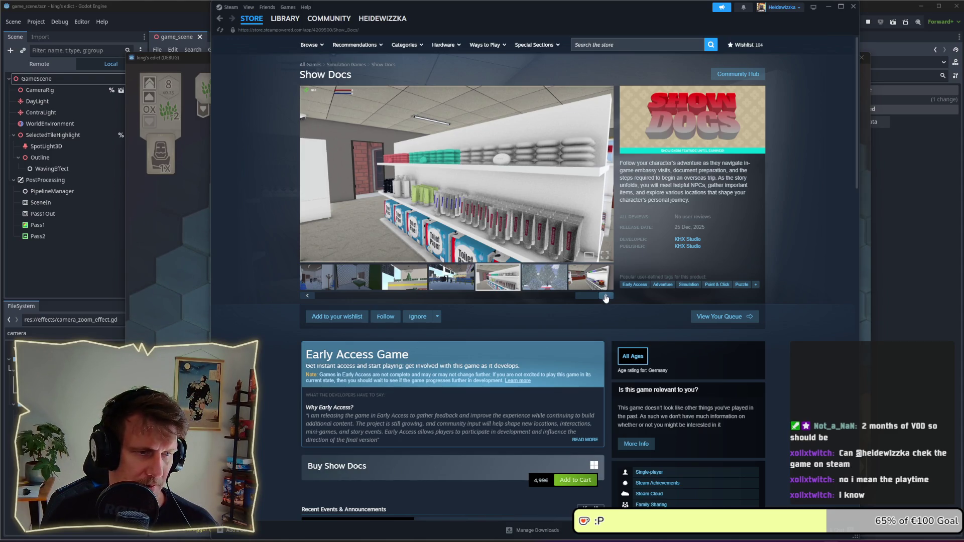
Step: Step back through the screenshots to the trailer, then jump ahead to the shop screenshot
left_click(311, 297)
left_click(312, 298)
left_click(313, 299)
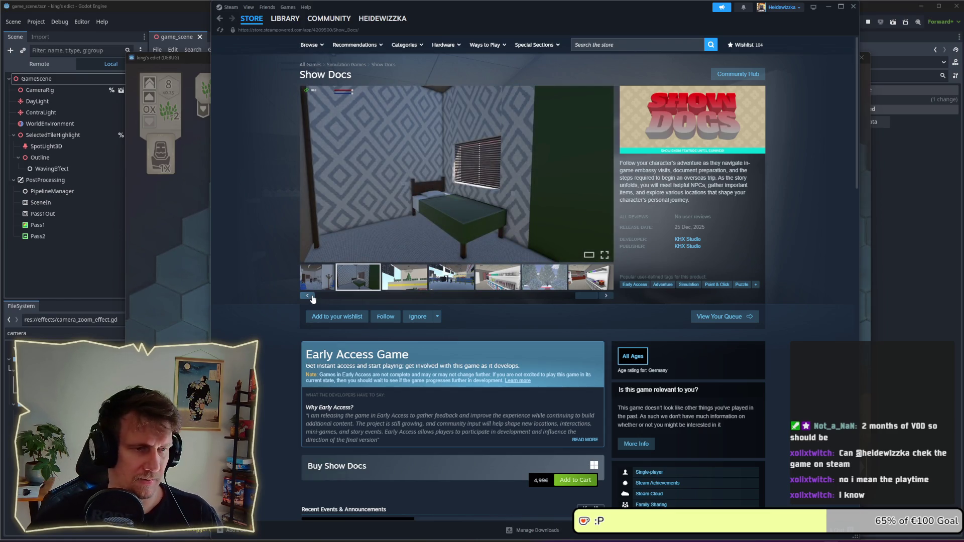
left_click(312, 299)
left_click(312, 299)
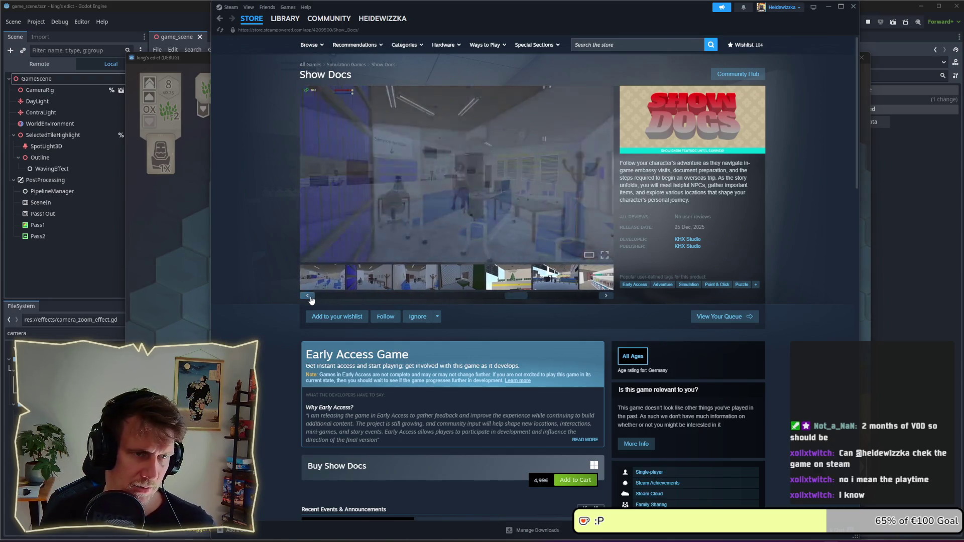
left_click(307, 296)
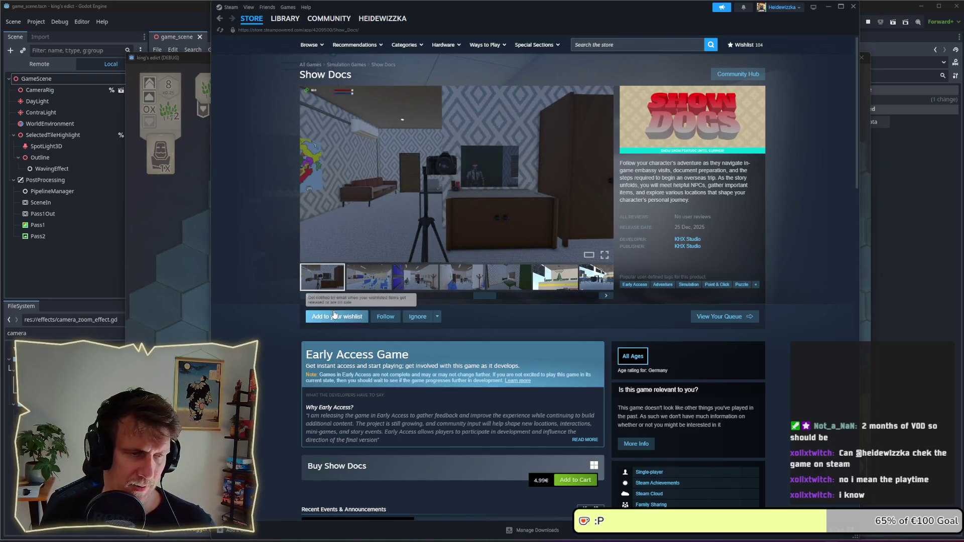
left_click(305, 296)
left_click(305, 296)
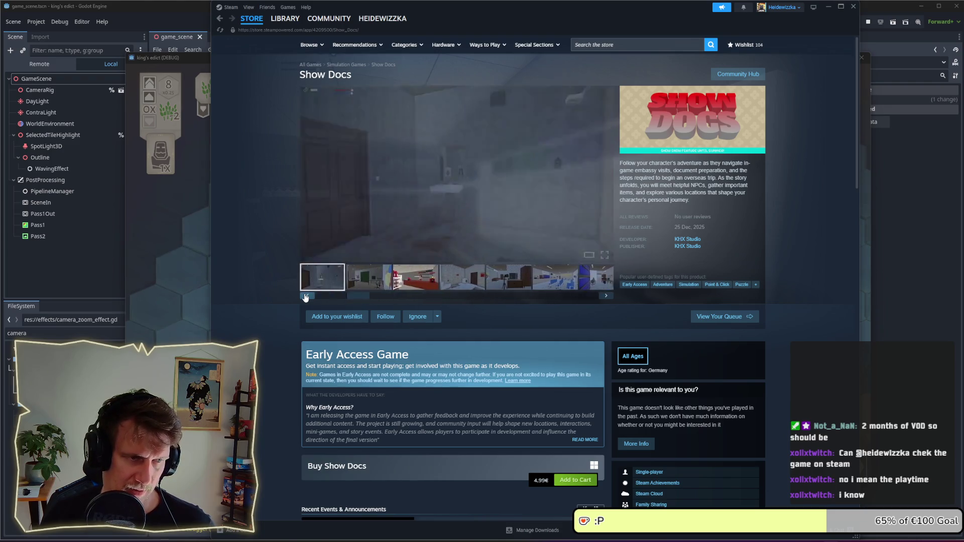
left_click(606, 296)
left_click(606, 296)
left_click(606, 296)
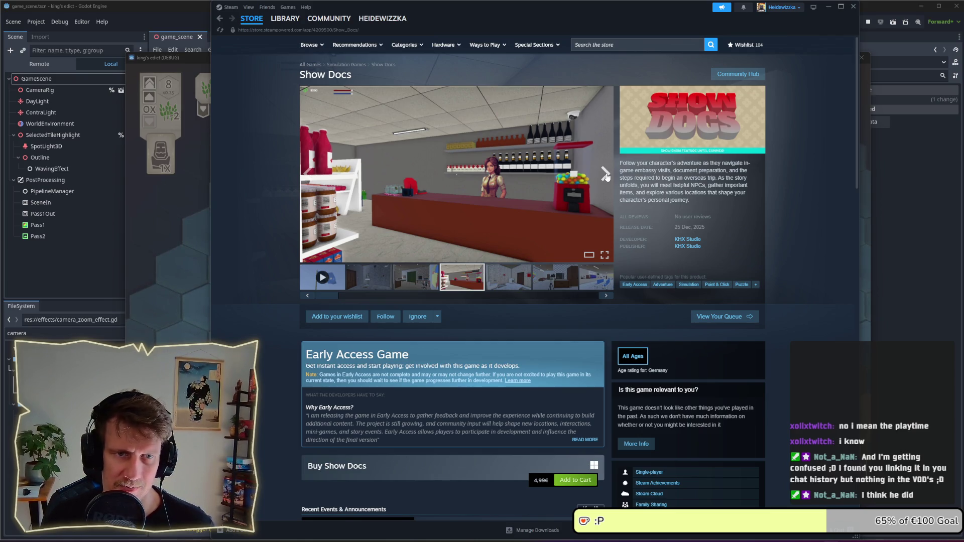
Step: View the office, airport hall, store-shelf, snowy trees and shop screenshots, then minimize Steam
left_click(606, 176)
left_click(606, 176)
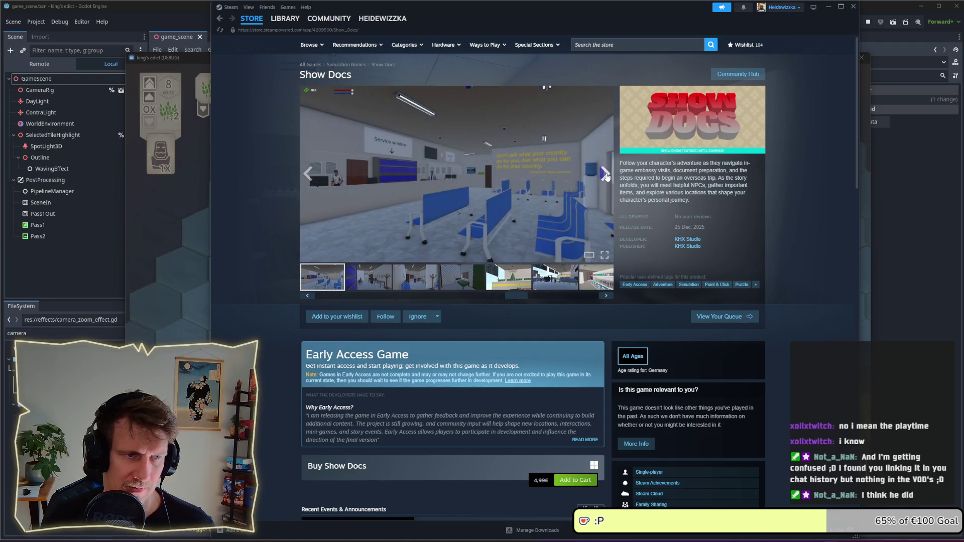
left_click(606, 175)
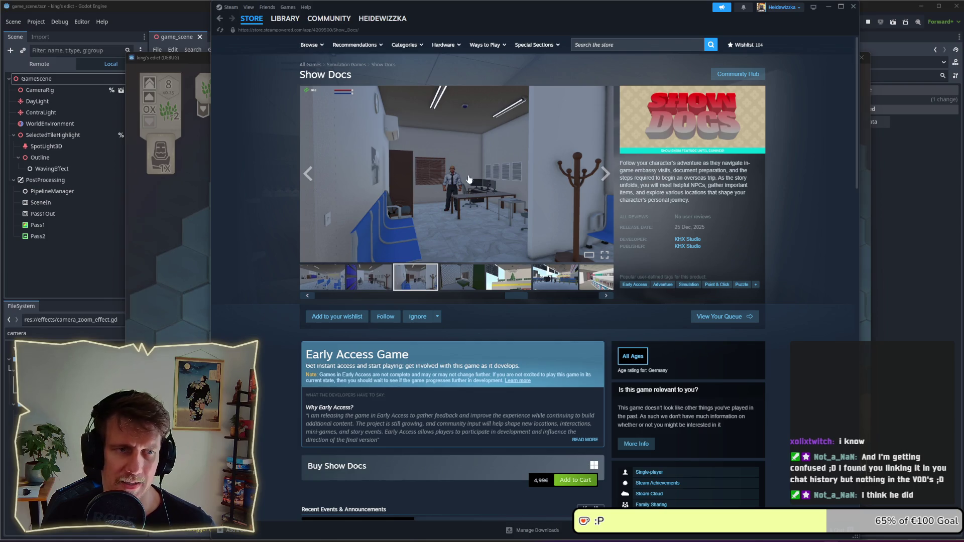
left_click(466, 283)
left_click(508, 277)
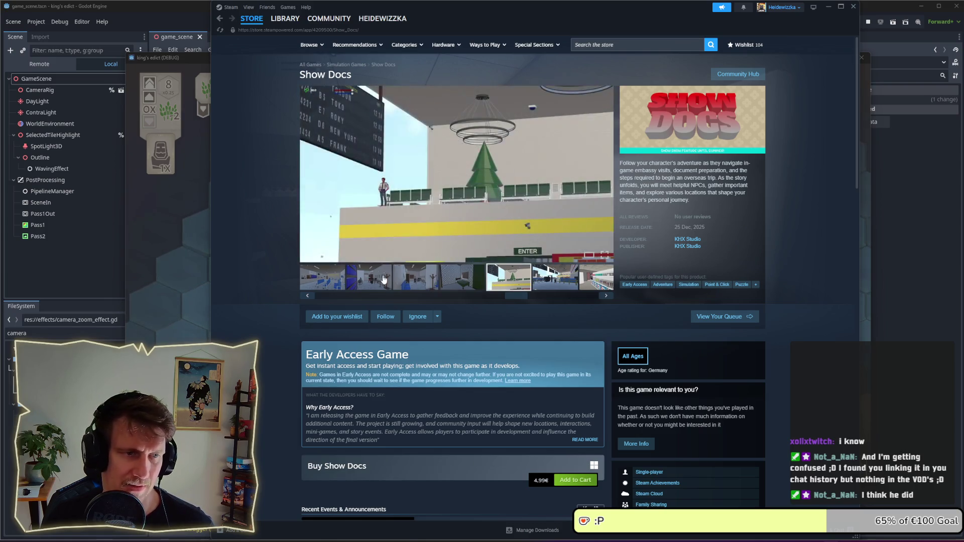
left_click(381, 282)
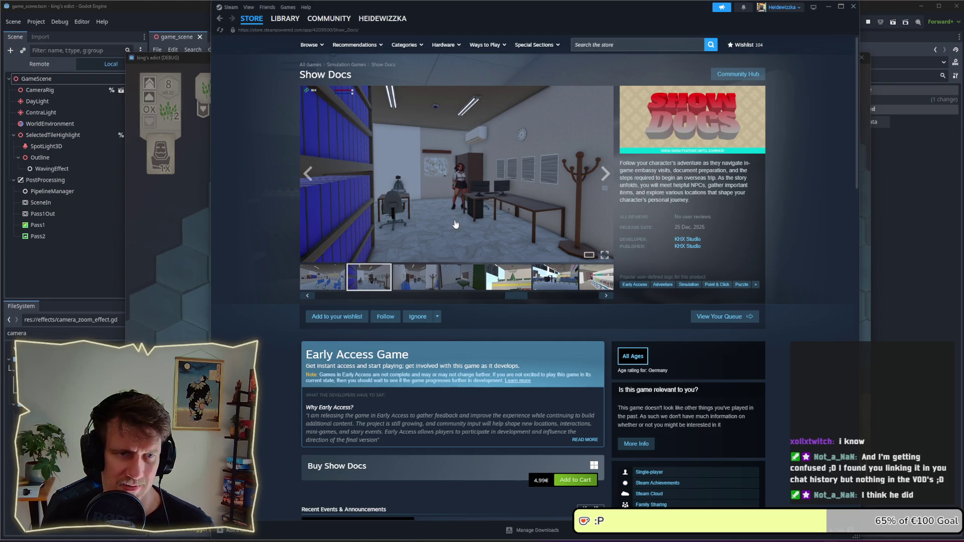
left_click(567, 289)
left_click(594, 281)
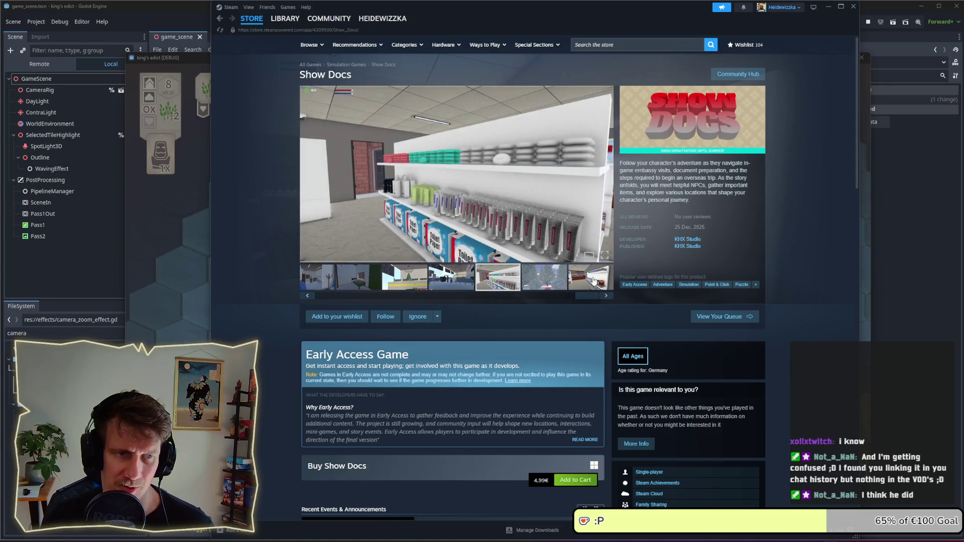
left_click(526, 278)
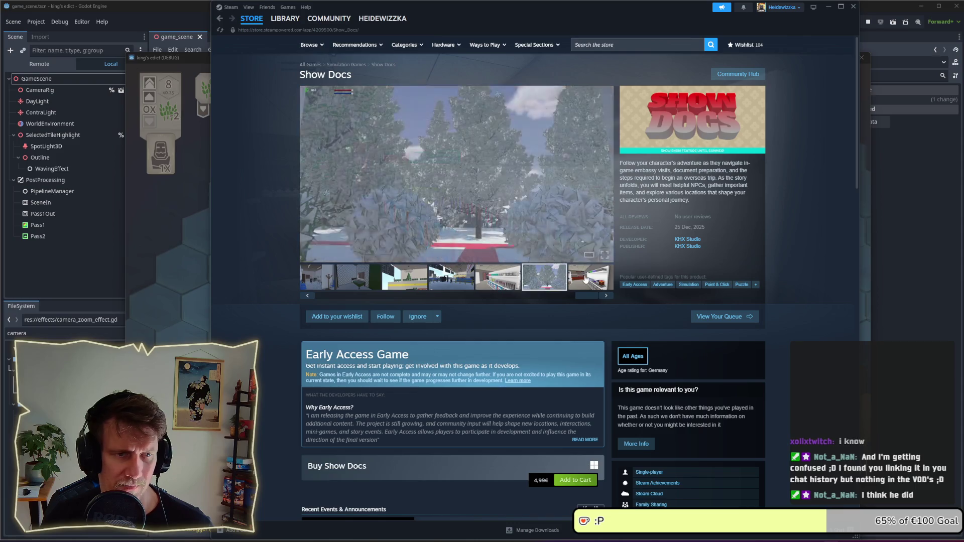
left_click(578, 279)
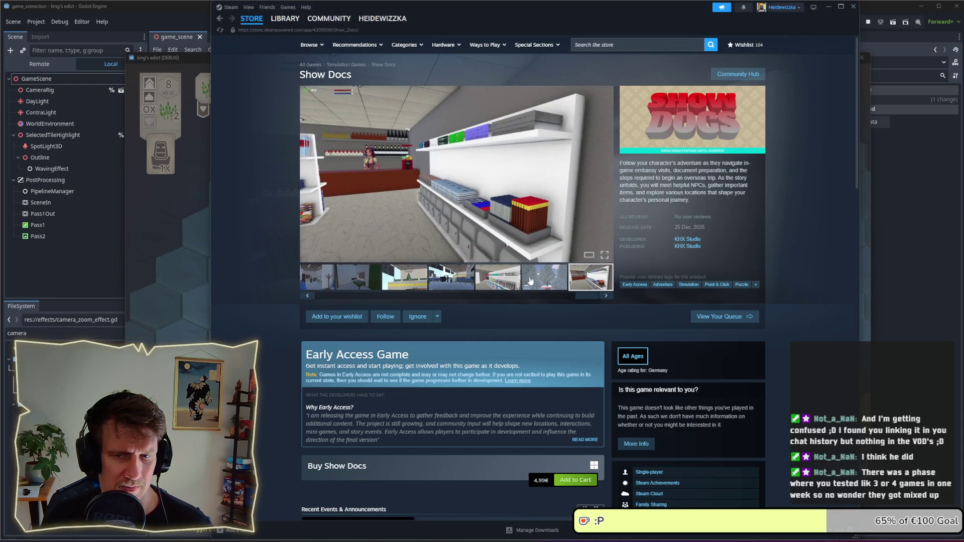
left_click(827, 9)
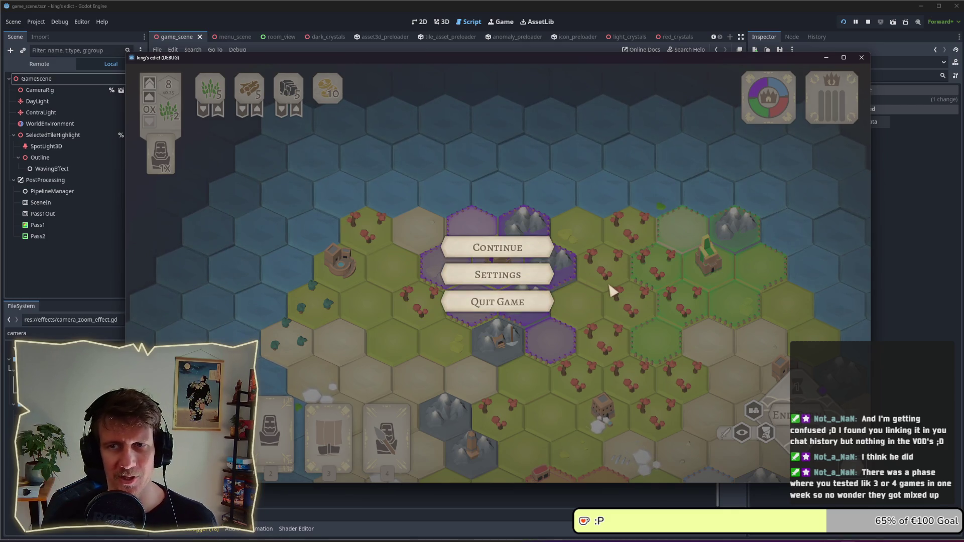
Step: Quit the match and game, relaunch, then quit again from the pause menu to the main menu
left_click(540, 303)
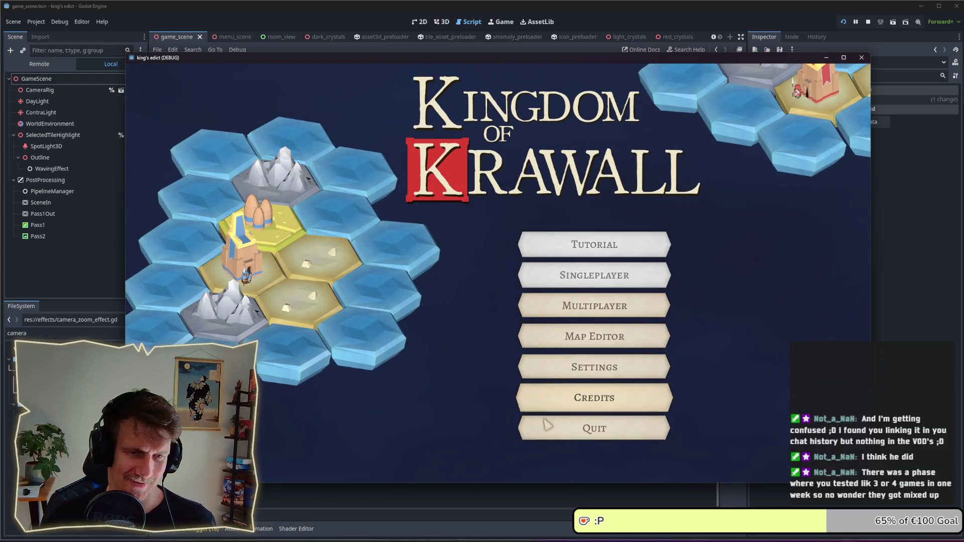
left_click(597, 426)
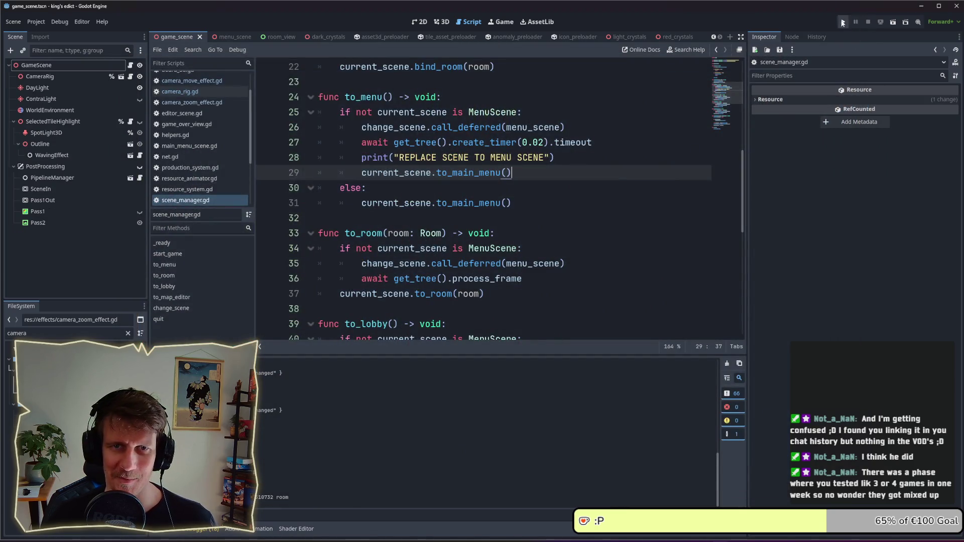
left_click(842, 22)
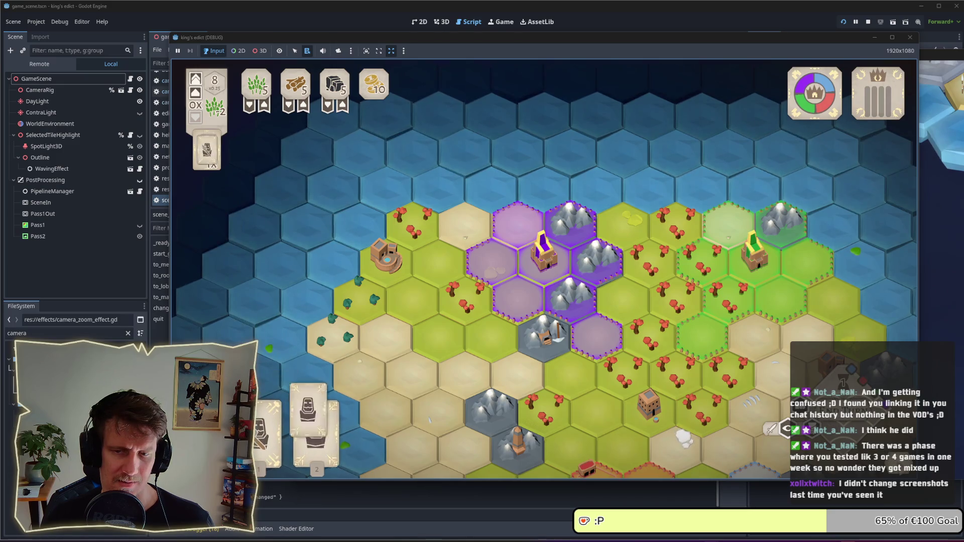
key("Escape")
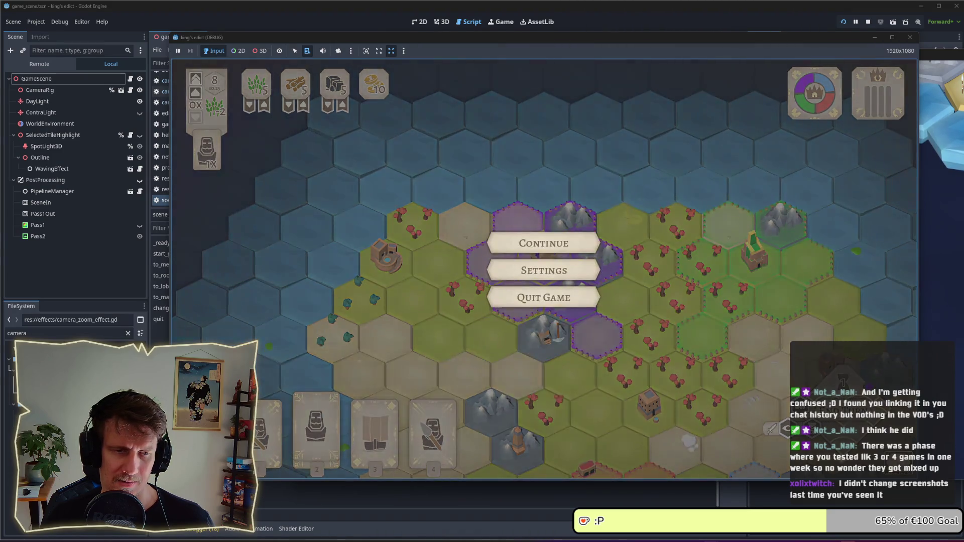
left_click(540, 301)
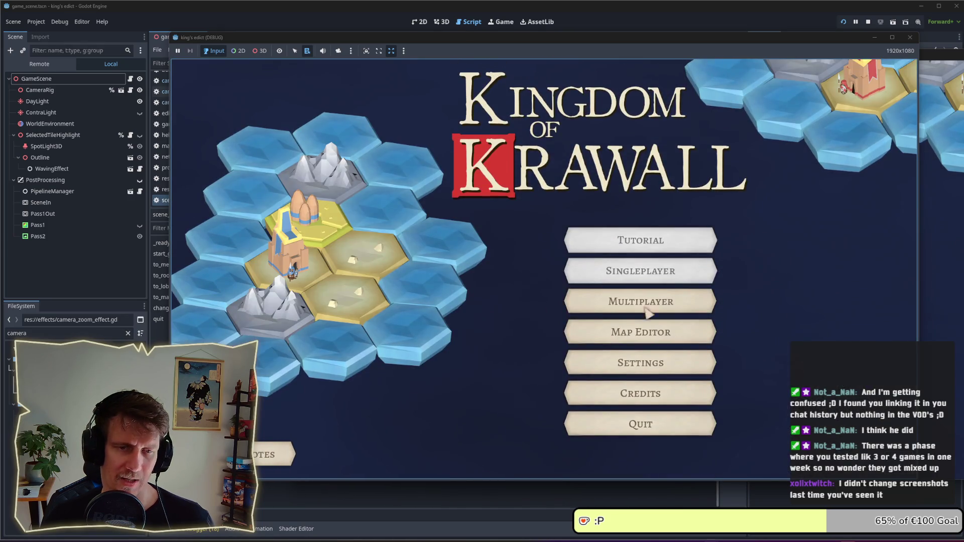
left_click(588, 429)
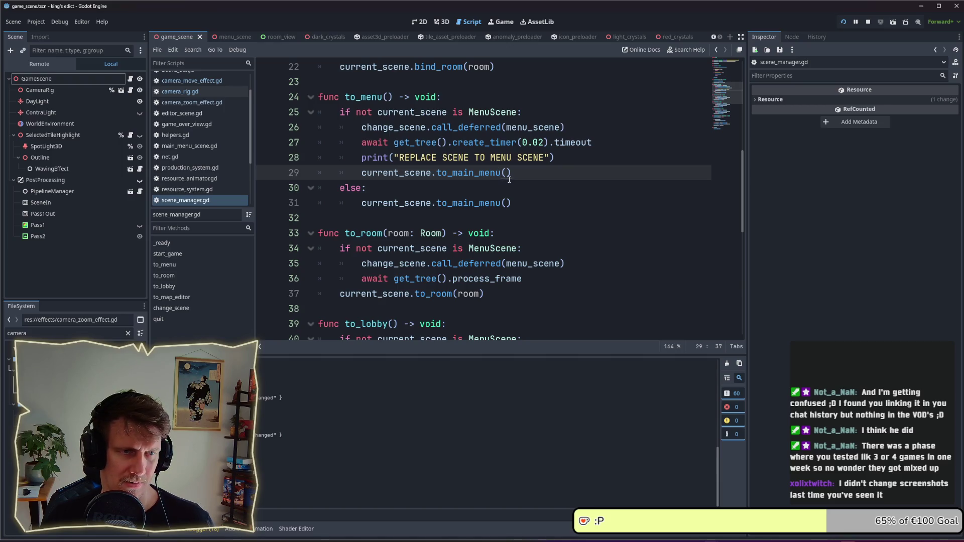
Step: Remove the else branch and dedent current_scene.to_main_menu() out of the if block
left_click(522, 189)
key("BackSpace")
key("BackSpace")
key("BackSpace")
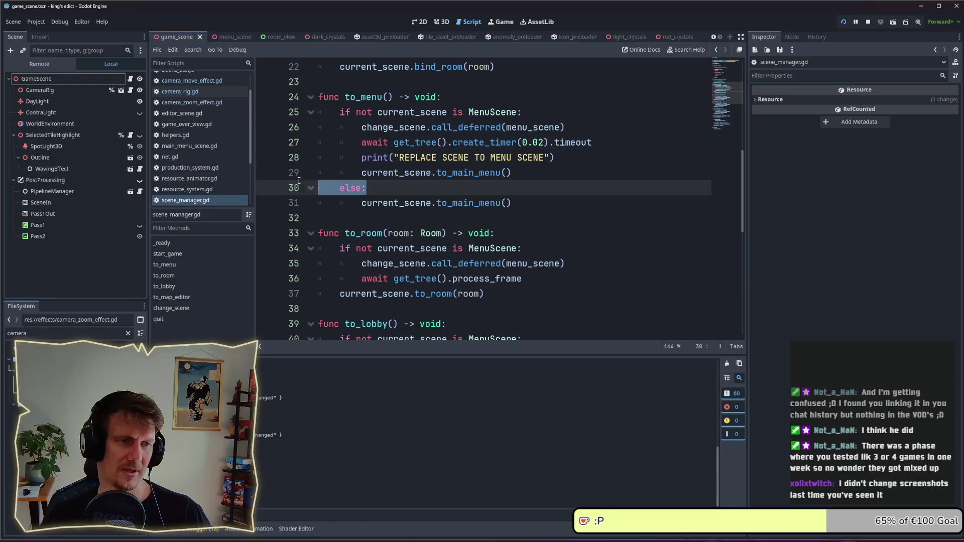
left_click(368, 174)
key("shift+Tab")
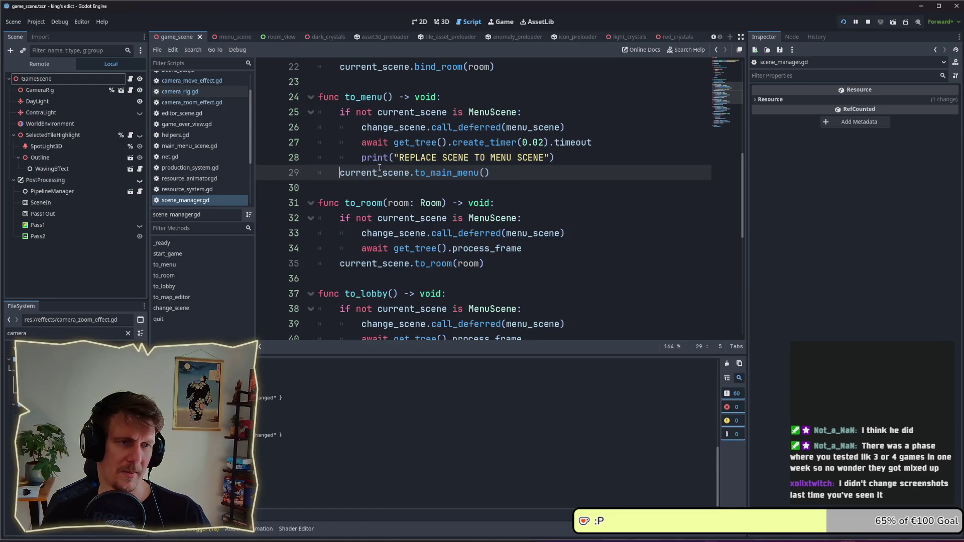
Step: Delete the debug print line, save scene_manager.gd, and stop the running game
mouse_move(557, 158)
left_mouse_down()
mouse_move(592, 142)
mouse_move(343, 167)
mouse_move(360, 157)
left_mouse_up()
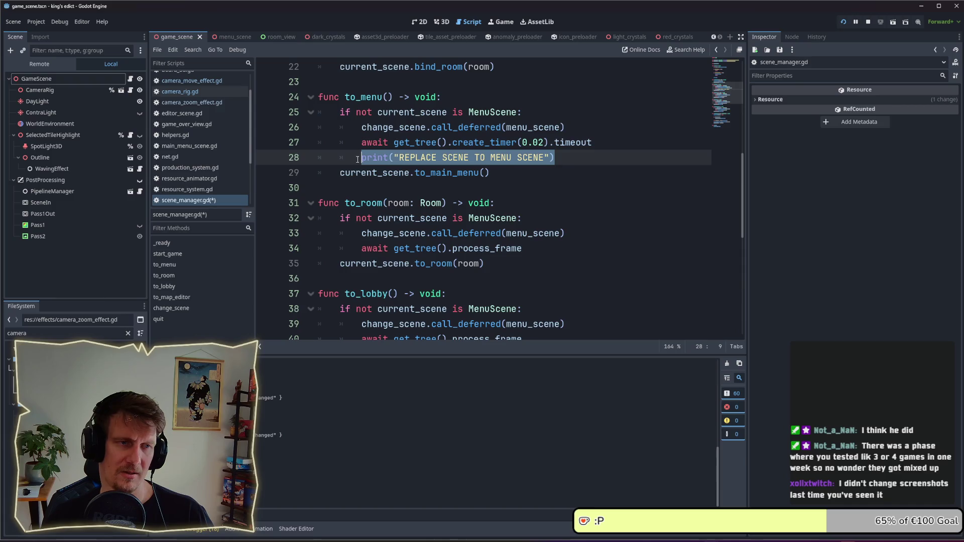
key("BackSpace")
key("BackSpace")
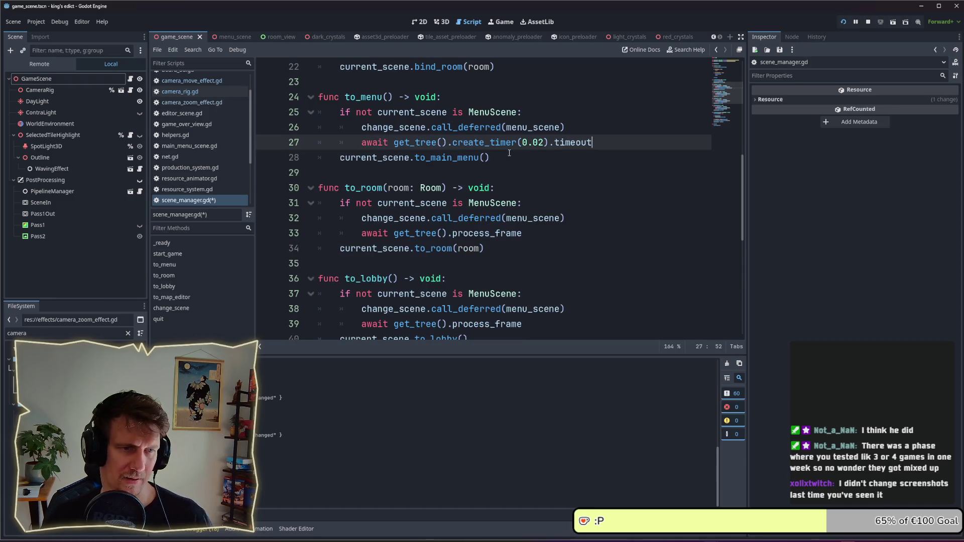
key("ctrl+s")
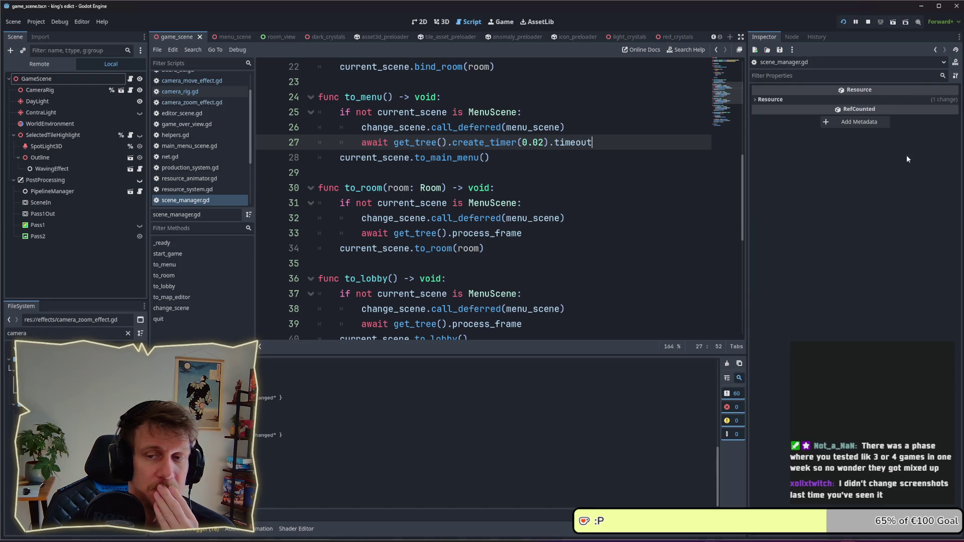
left_click(868, 22)
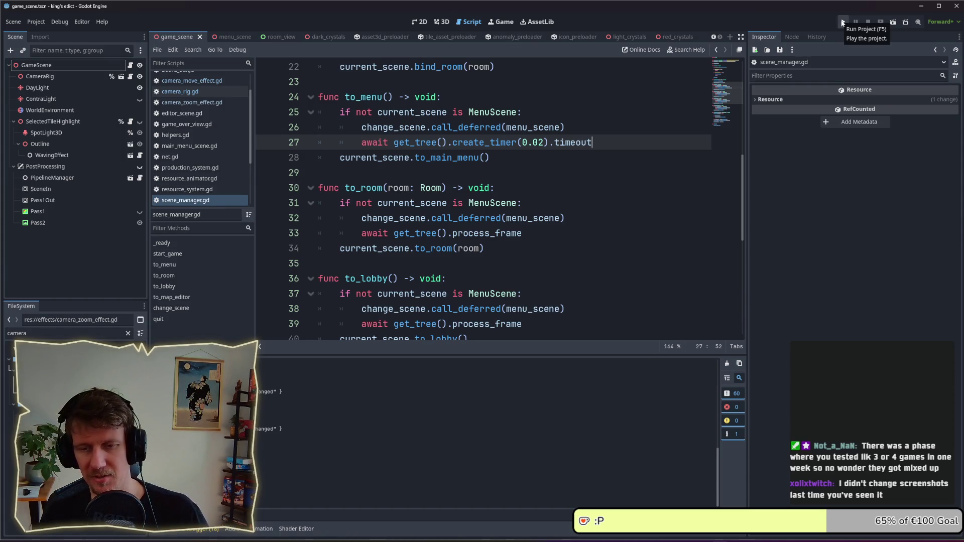
Step: Run the project and open the Kingdom of Krawall multiplayer lobby to test the change
left_click(843, 23)
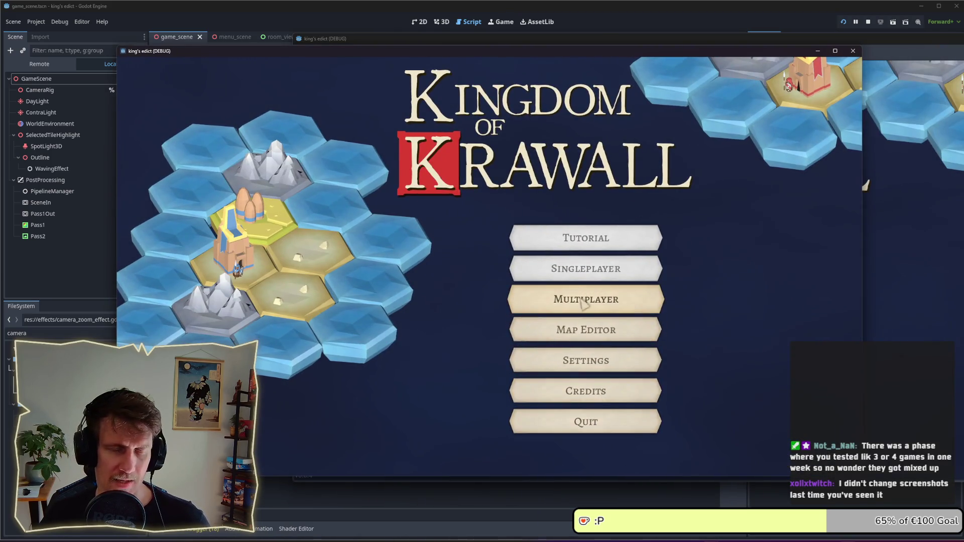
left_click(583, 300)
key("alt+Tab")
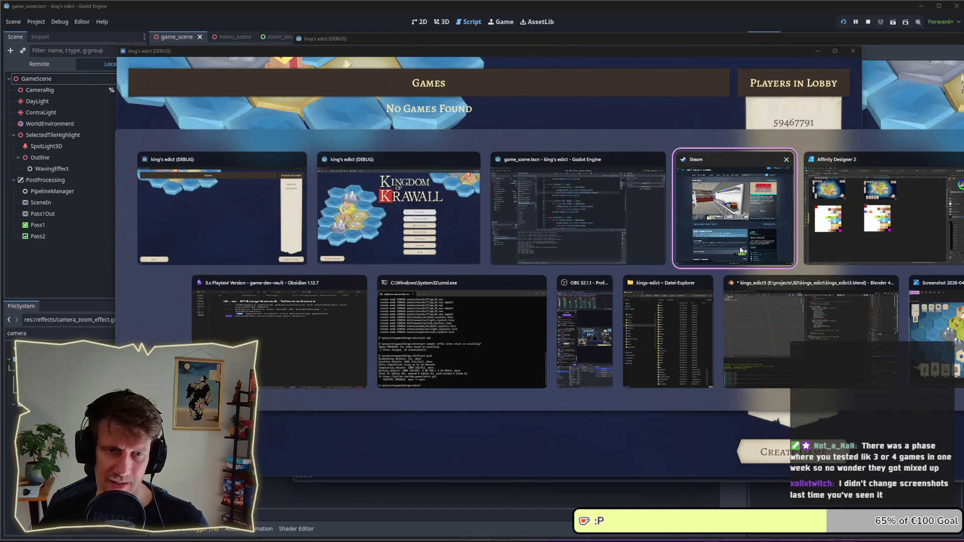
Step: Browse the Show Docs store screenshots, including the store-shelves and airport shots, then close Steam
left_click(718, 251)
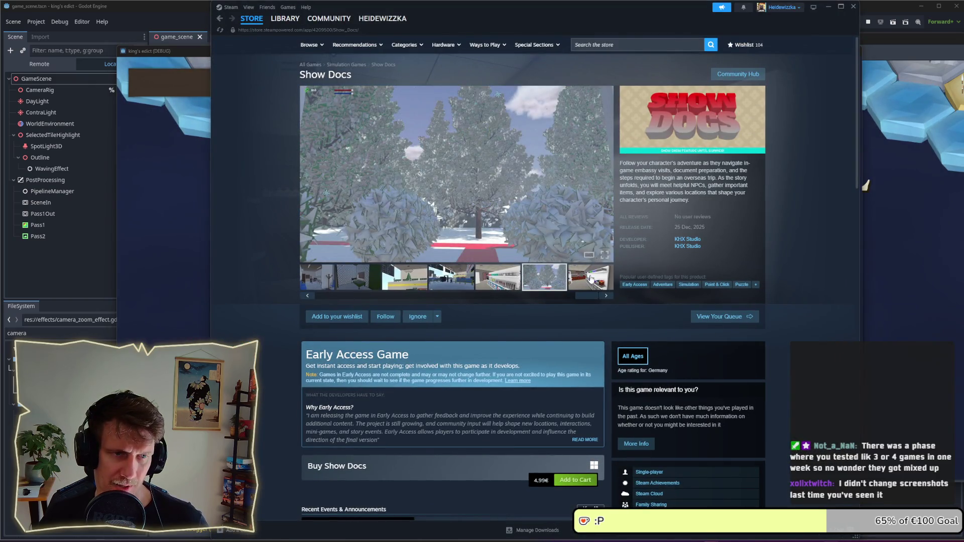
left_click(509, 280)
left_click(544, 282)
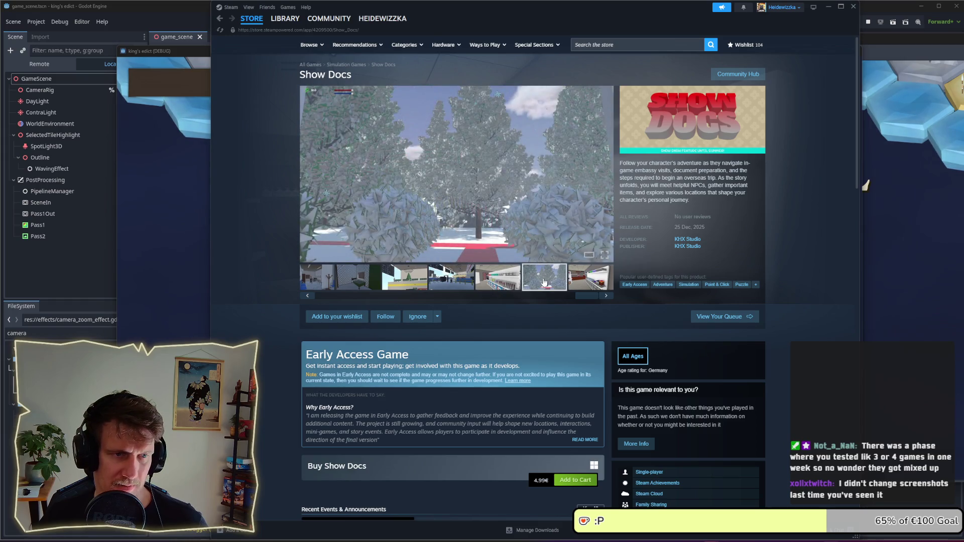
left_click(584, 284)
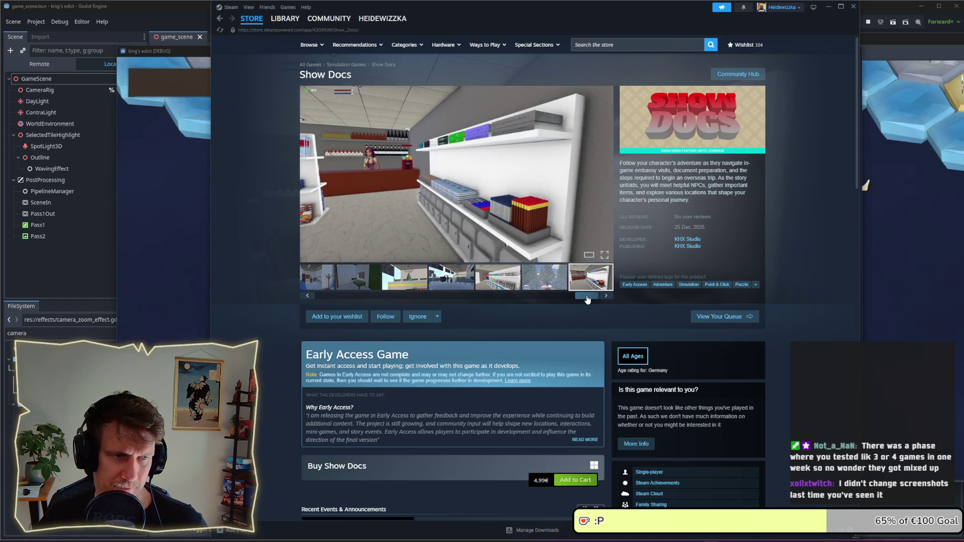
left_click(436, 284)
left_click_drag(585, 299, 480, 301)
left_click(507, 285)
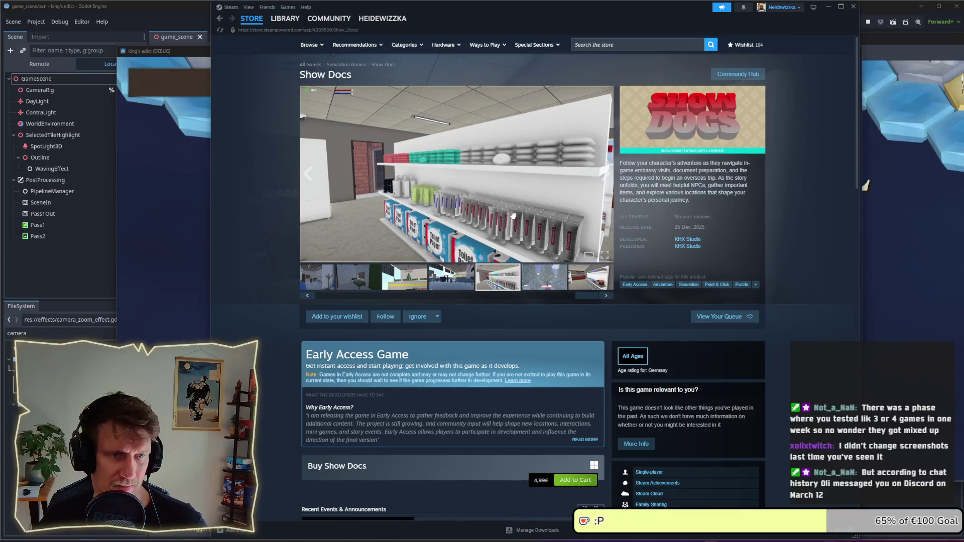
left_click_drag(587, 297, 326, 296)
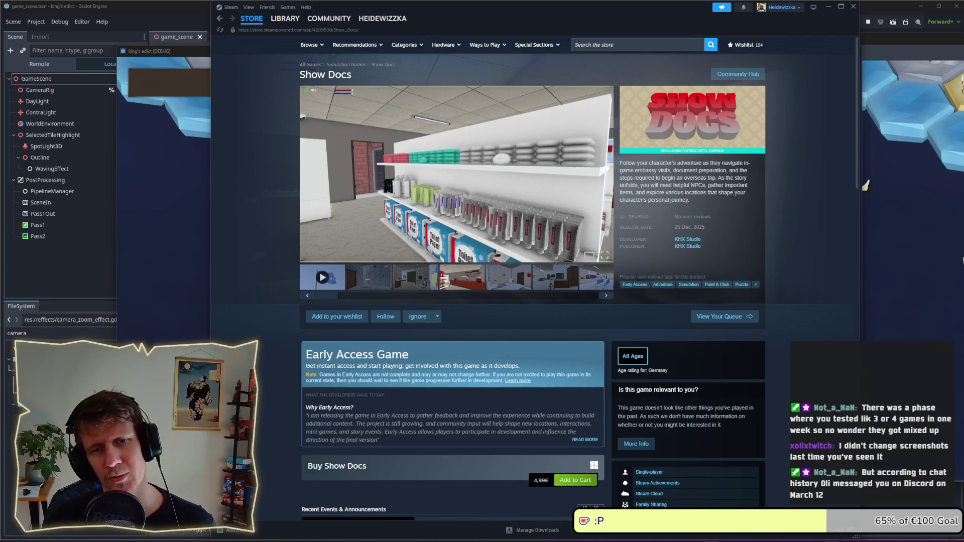
left_click(853, 7)
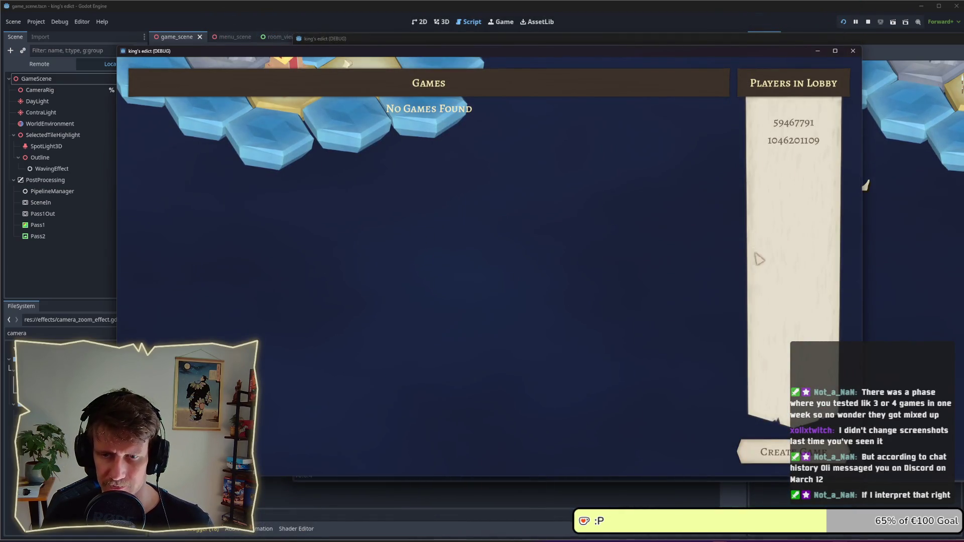
Step: Create a multiplayer game as purple, start the match, and quit back to the main menu
left_click(757, 448)
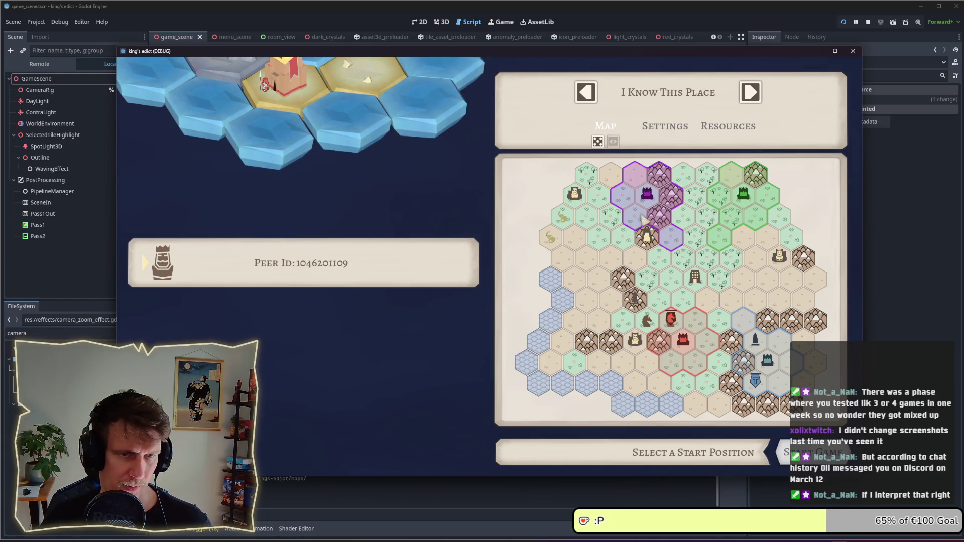
left_click(640, 215)
left_click_drag(597, 51, 529, 42)
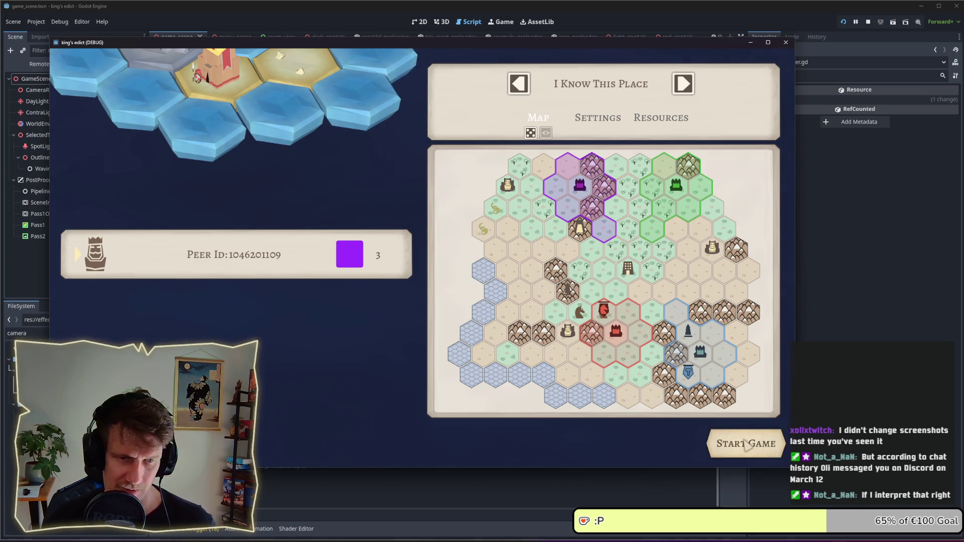
left_click(747, 447)
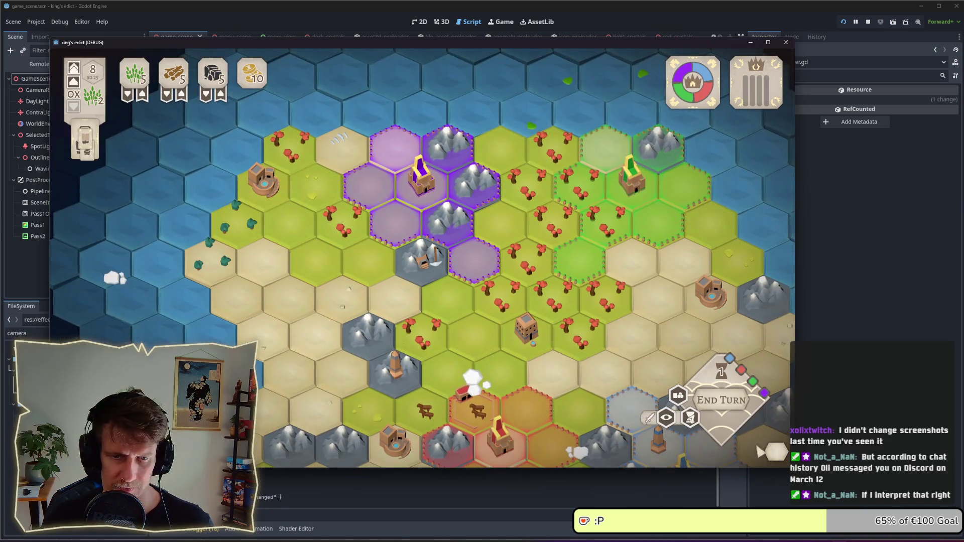
key("Escape")
left_click(433, 296)
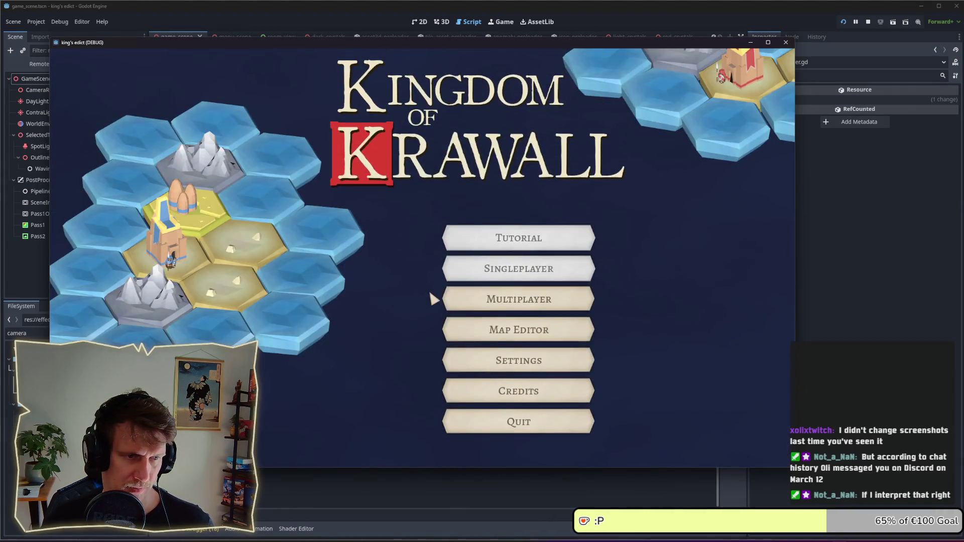
Step: Play a second purple multiplayer match, quit to the main menu, and stop the game
left_click(452, 296)
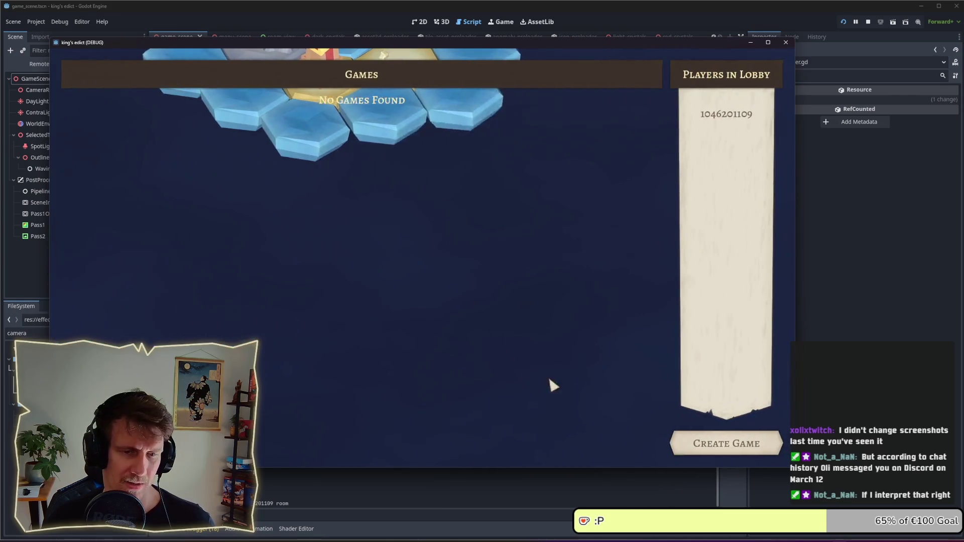
left_click(723, 444)
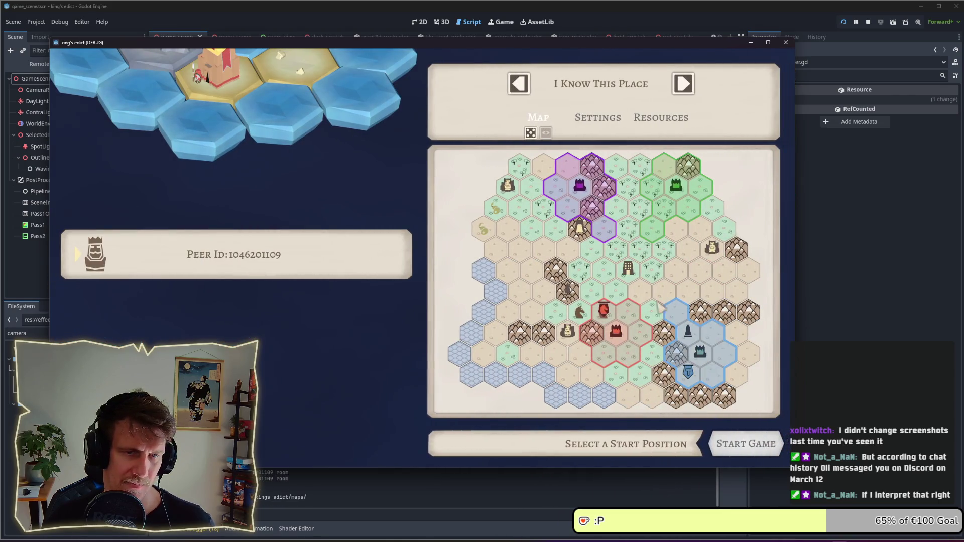
left_click(580, 185)
left_click(743, 445)
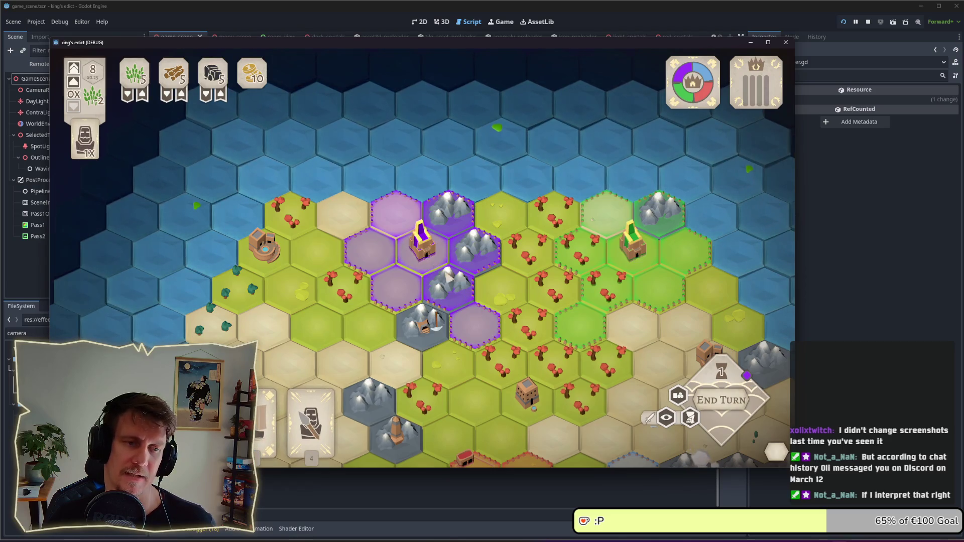
key("Escape")
left_click(429, 294)
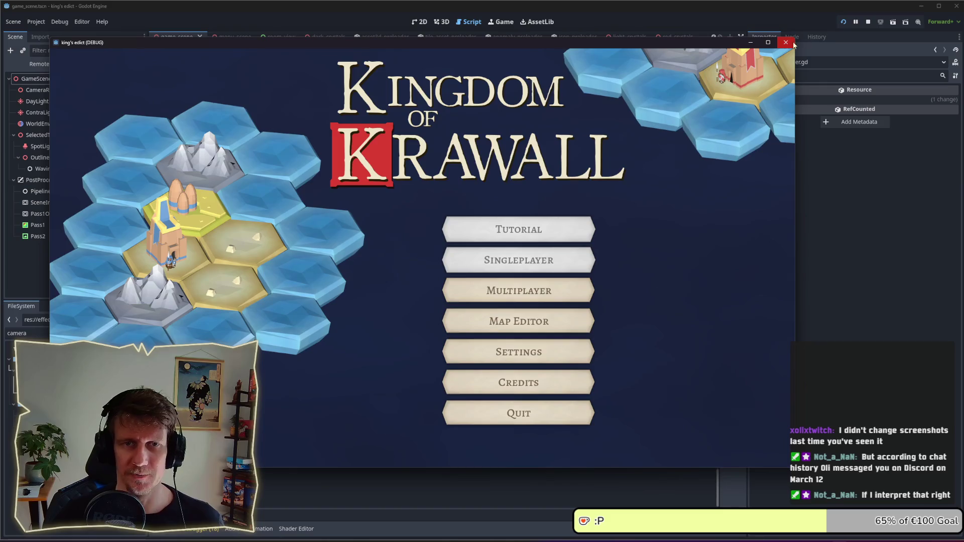
left_click(868, 22)
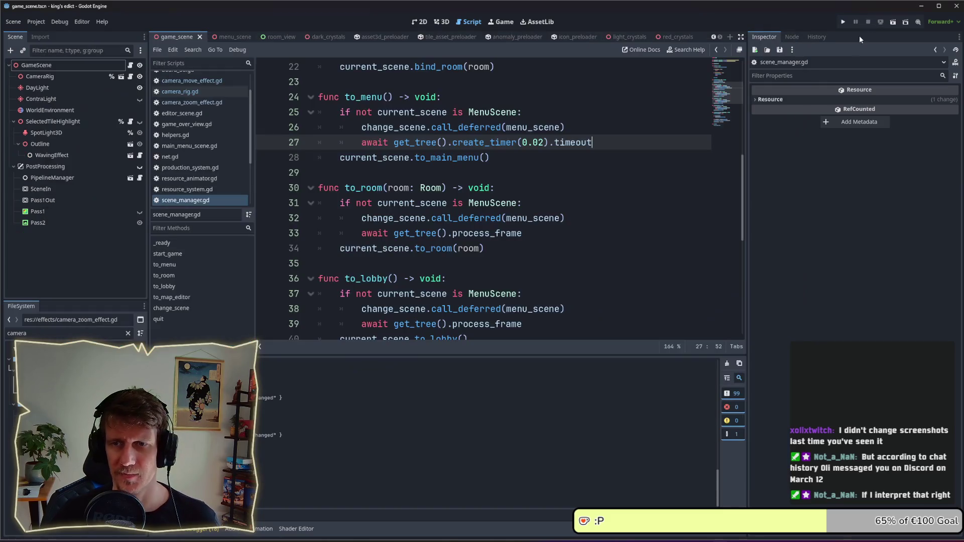
left_click(536, 203)
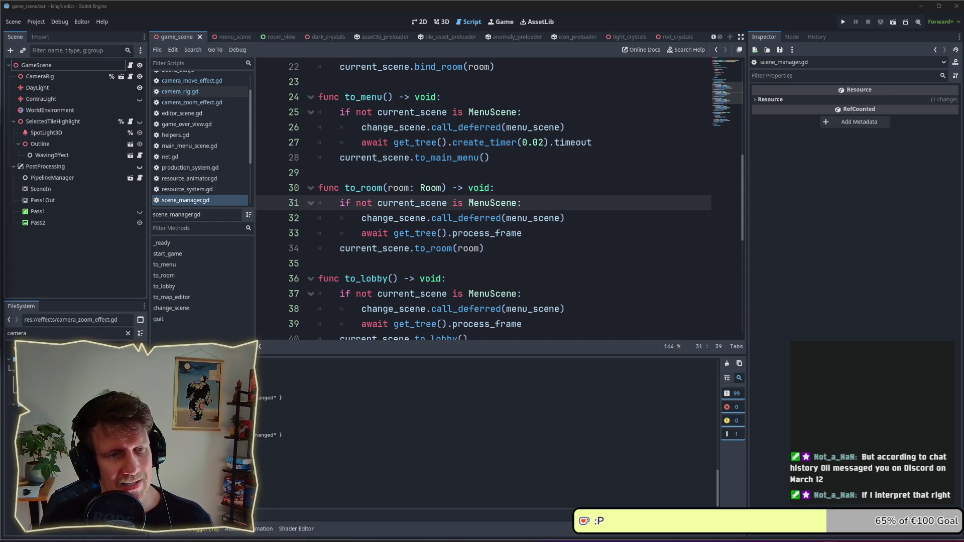
left_click_drag(613, 148, 359, 140)
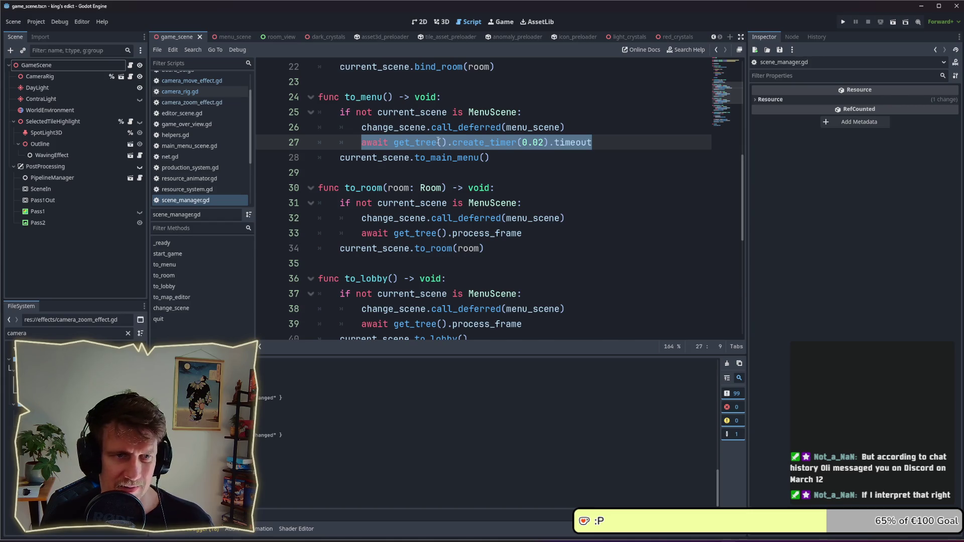
left_click(485, 157)
scroll(504, 173, "up", 1)
left_click_drag(593, 188, 363, 187)
left_click(521, 193)
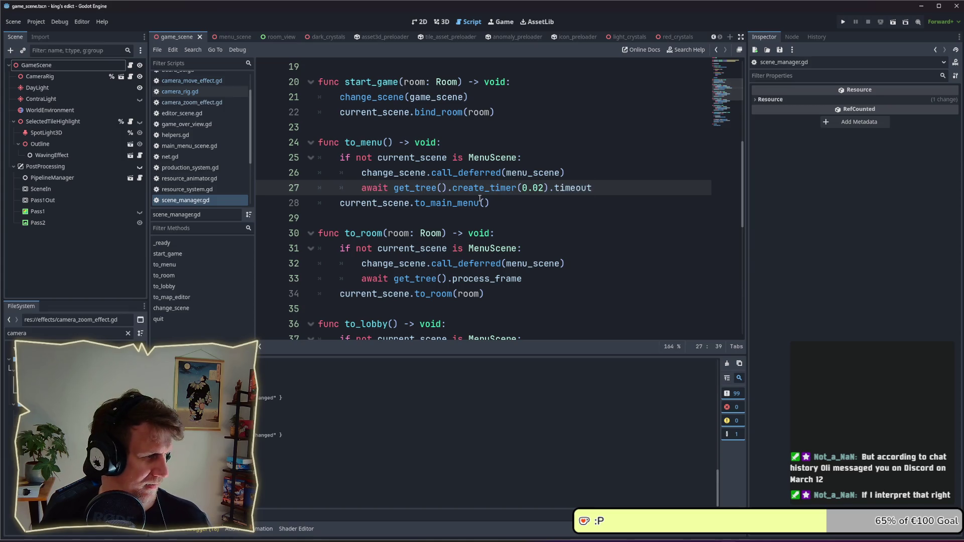
left_click(504, 200)
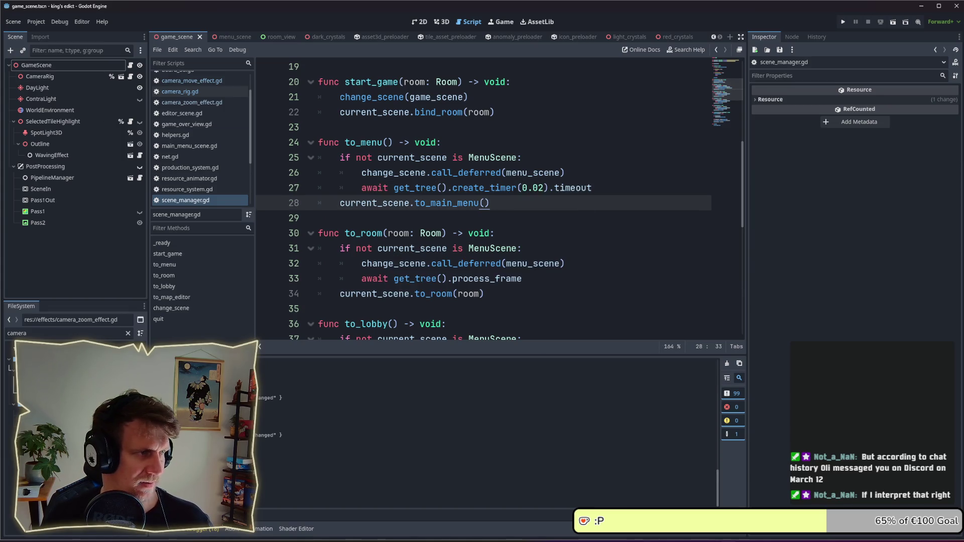
left_click(841, 23)
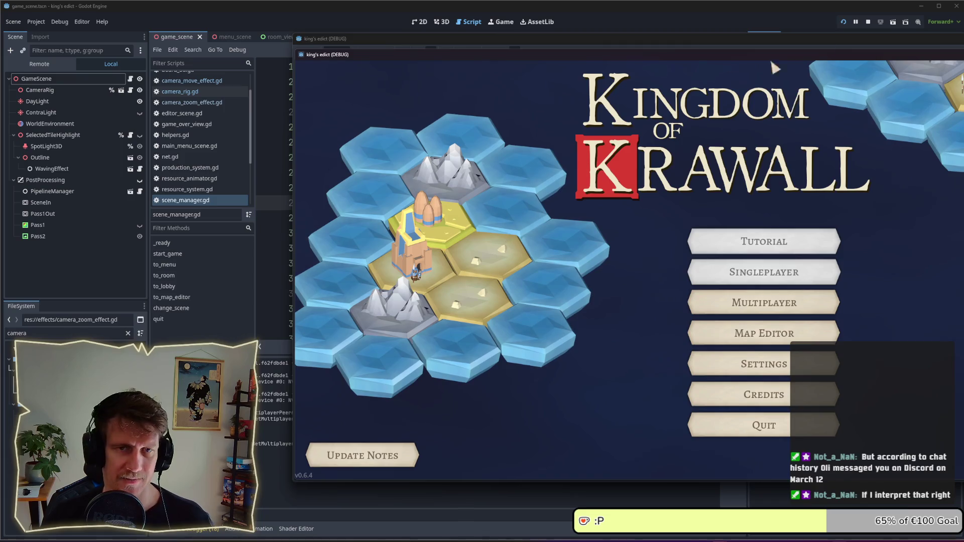
left_click(869, 22)
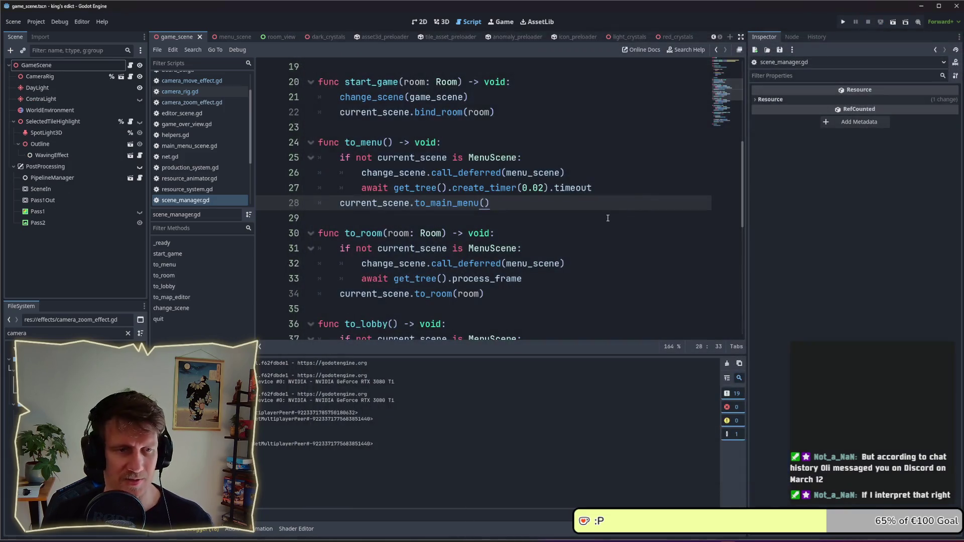
left_click_drag(565, 173, 433, 173)
left_click_drag(490, 203, 415, 203)
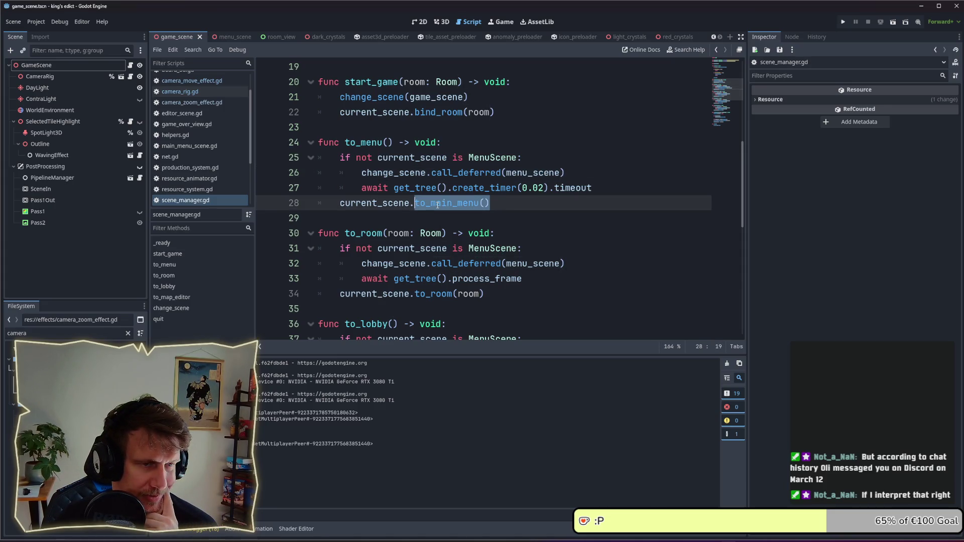
left_click(522, 172)
Step: Replace line 27's create_timer(0.02).timeout await with process_frame, duplicate it, and run the game
left_click_drag(612, 184, 362, 187)
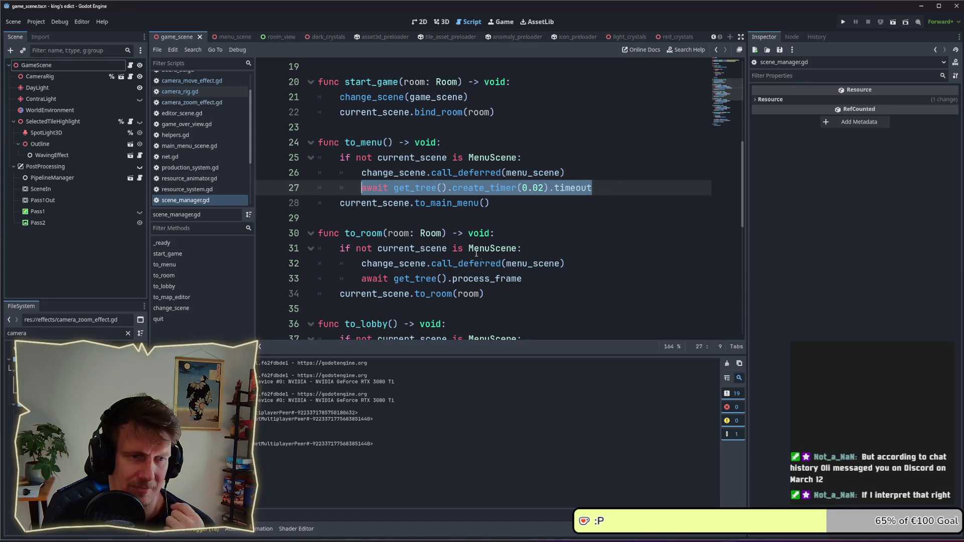
left_click_drag(522, 279, 393, 278)
key("ctrl+c")
left_click(594, 187)
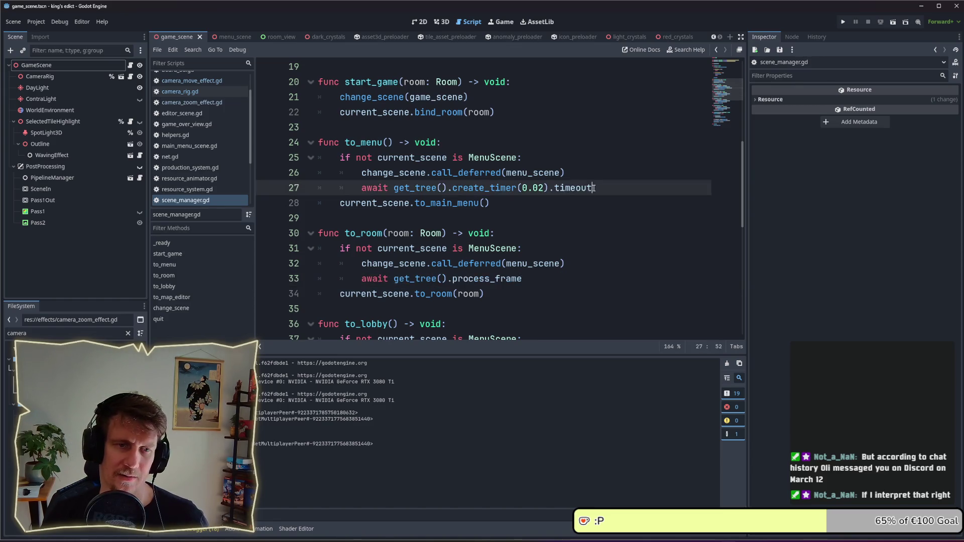
left_click_drag(594, 187, 394, 188)
key("ctrl+v")
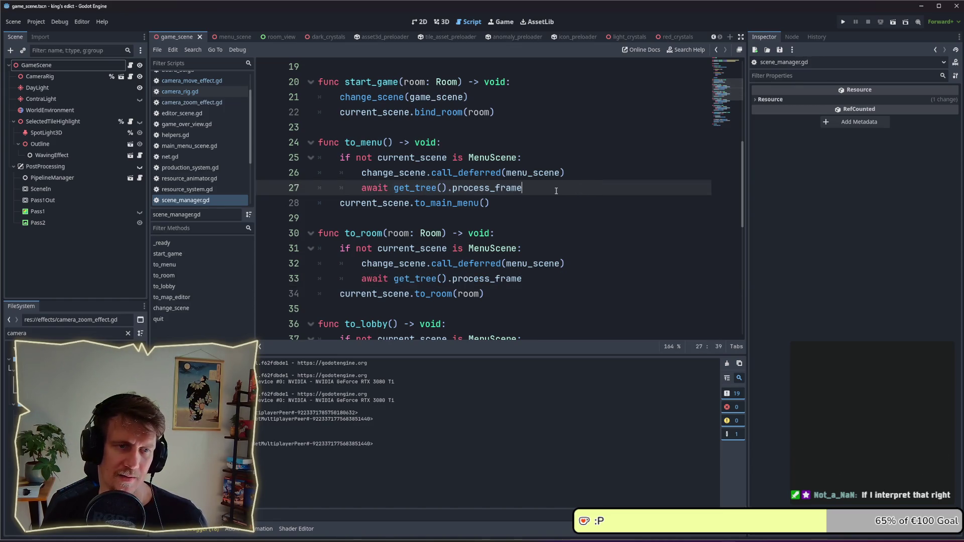
key("ctrl+shift+d")
key("ctrl+shift+d")
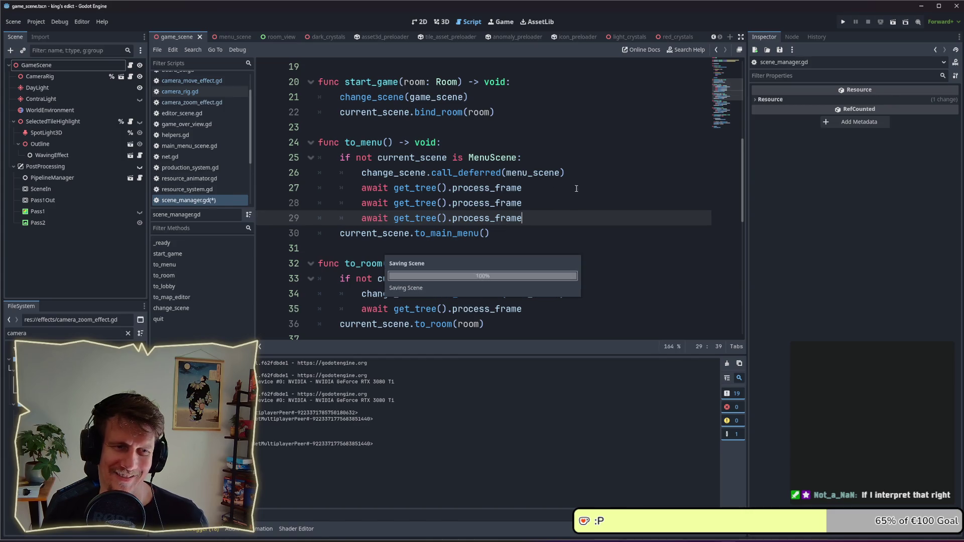
left_click(843, 21)
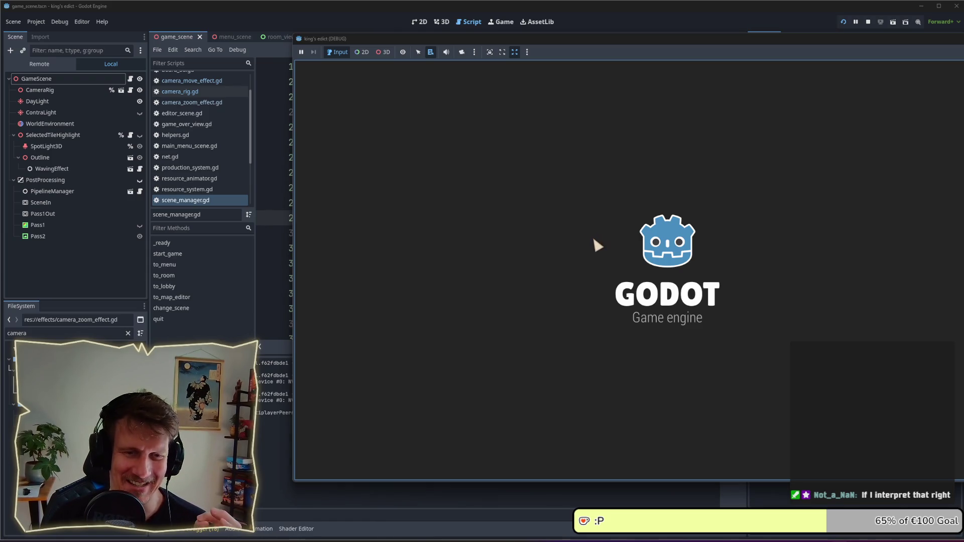
Step: Start a multiplayer match as purple and quit it back to the main menu
left_click(723, 296)
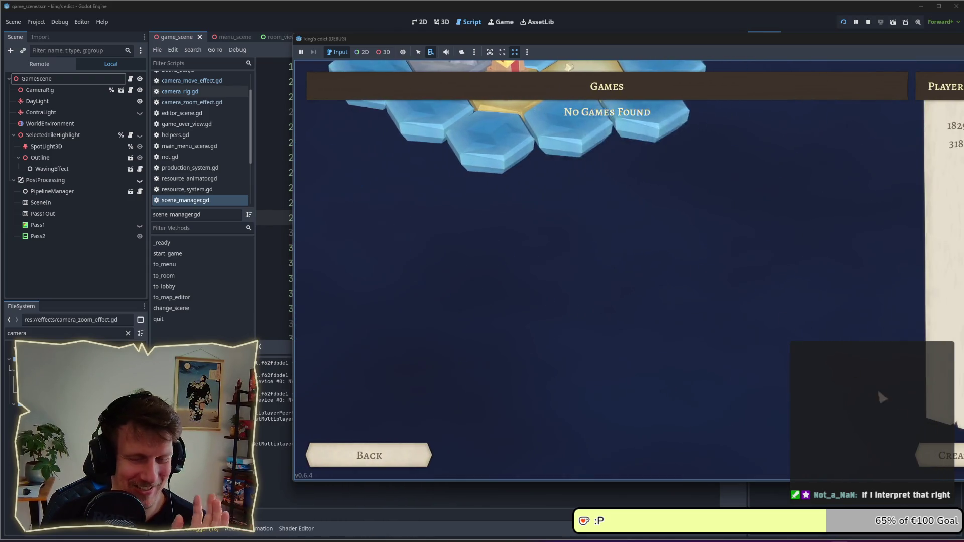
left_click(837, 173)
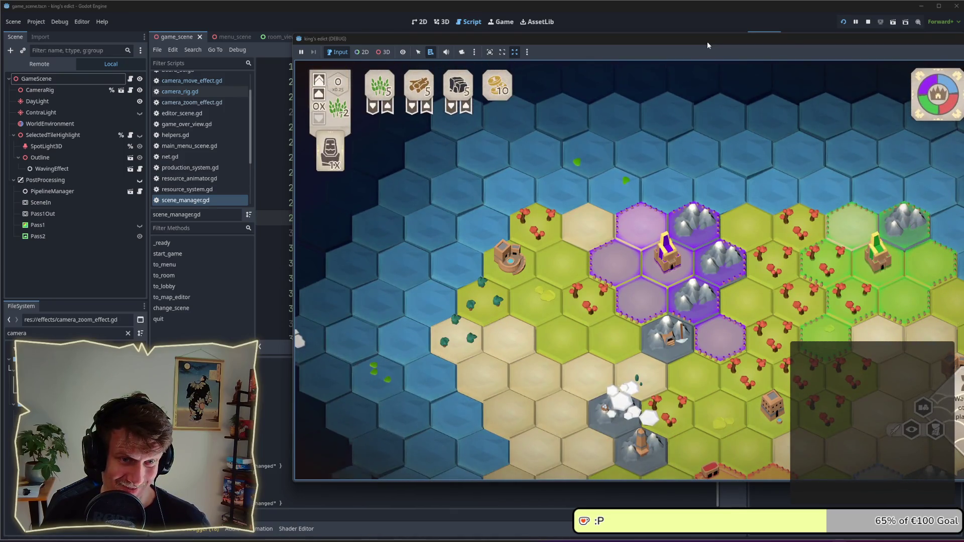
left_click_drag(706, 45, 470, 50)
key("Escape")
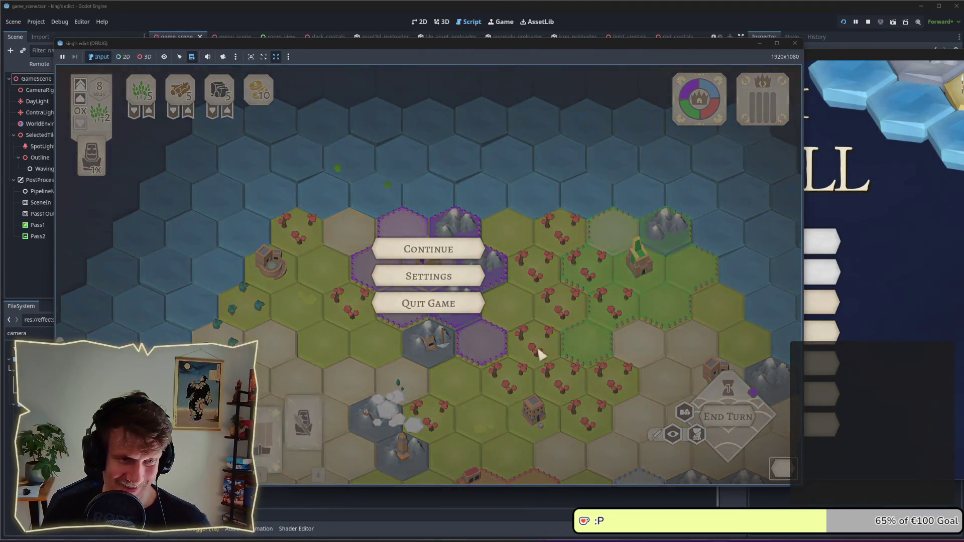
left_click(472, 308)
Step: Create and start another multiplayer match, quit to the main menu, and stop the game
left_click(544, 316)
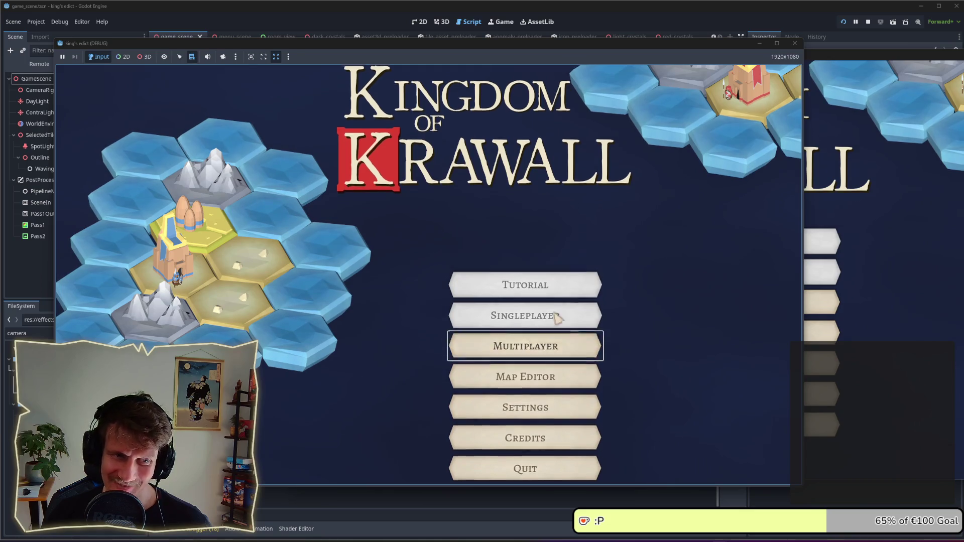
left_click(733, 468)
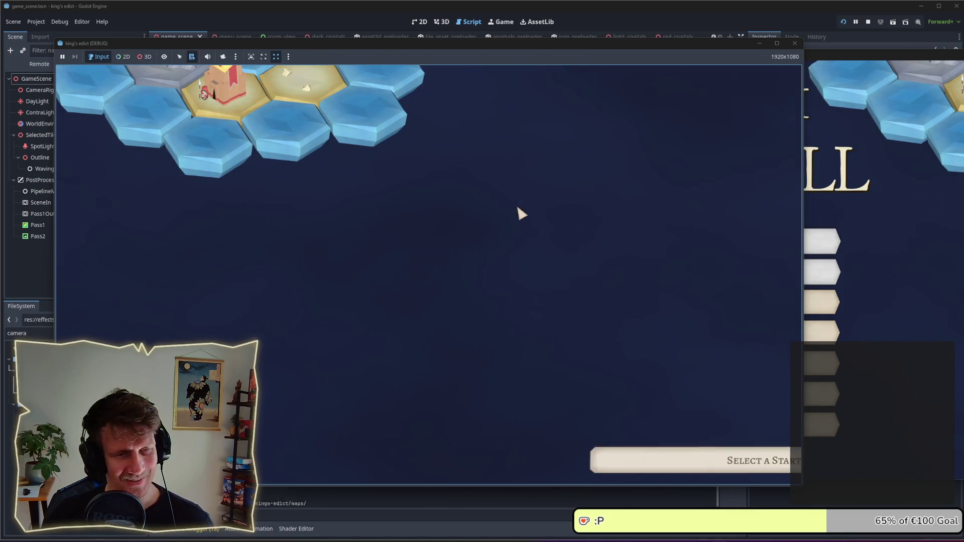
left_click(715, 462)
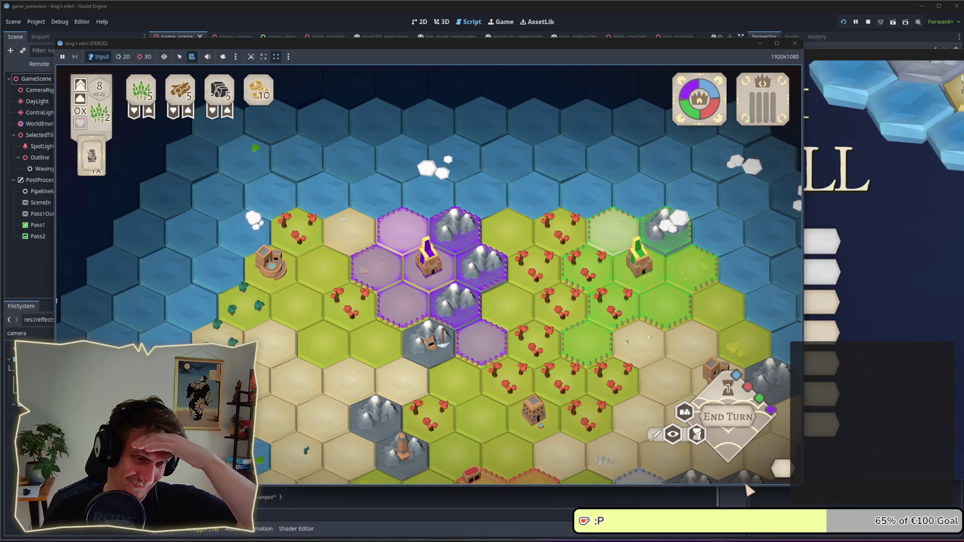
key("Escape")
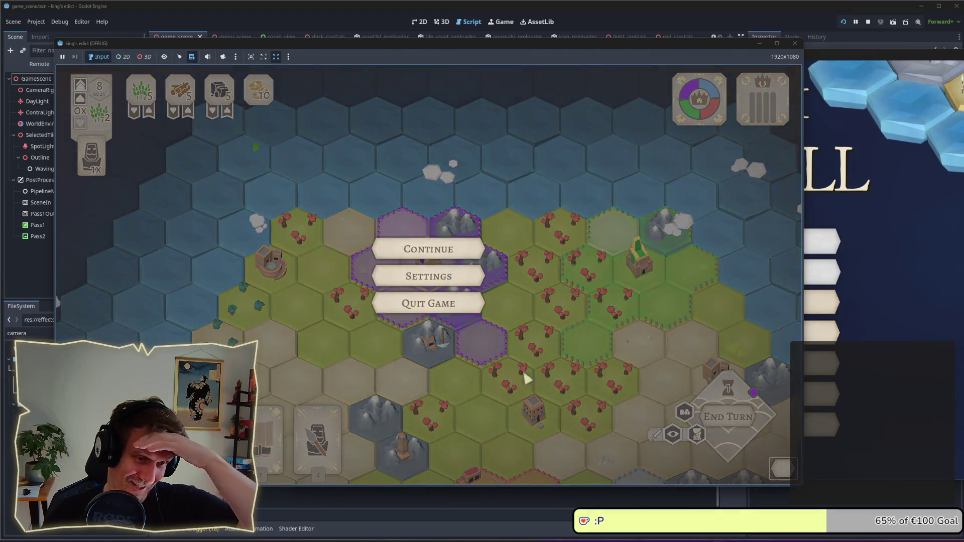
left_click(445, 303)
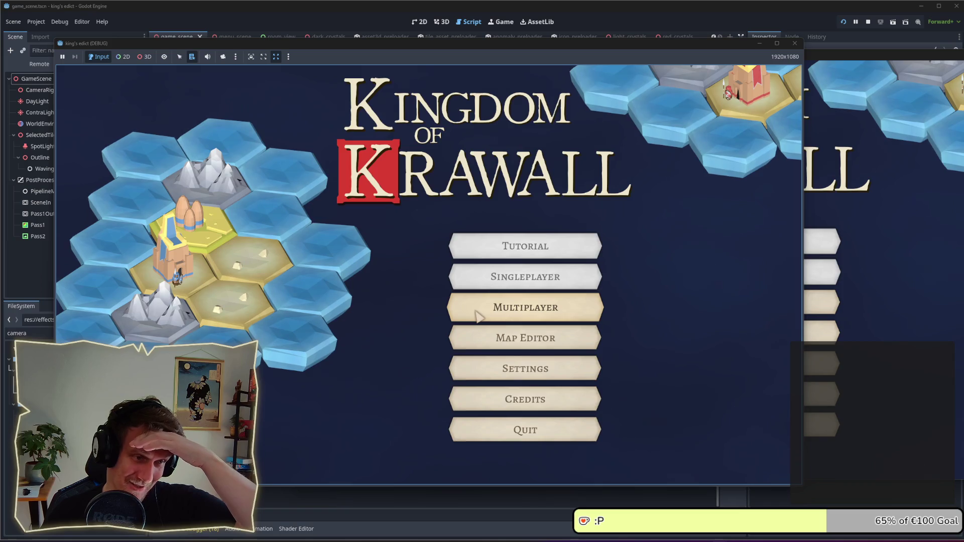
left_click(868, 21)
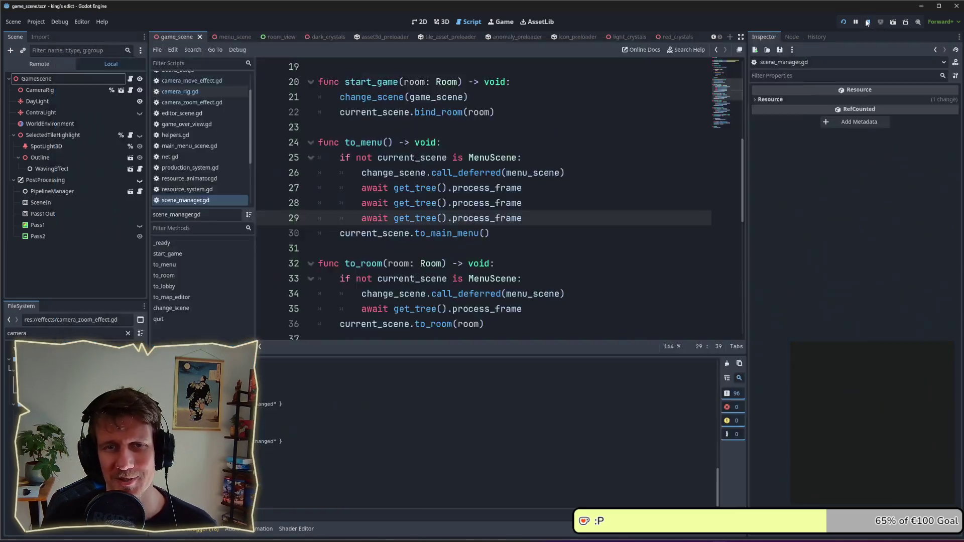
Step: Review the three process_frame await lines 27–29 in to_menu
mouse_move(522, 218)
left_mouse_down()
mouse_move(321, 200)
mouse_move(309, 188)
left_mouse_up()
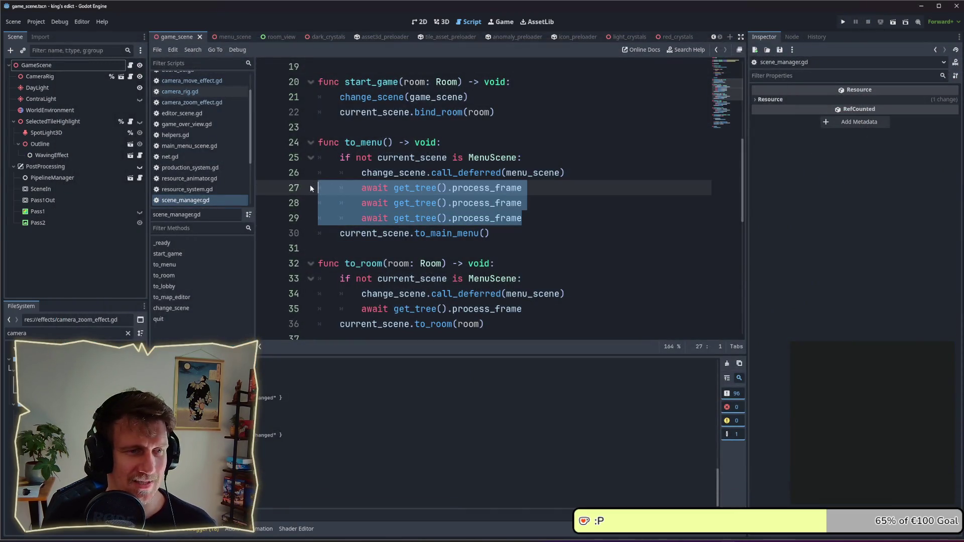
left_click(617, 219)
left_click(540, 203)
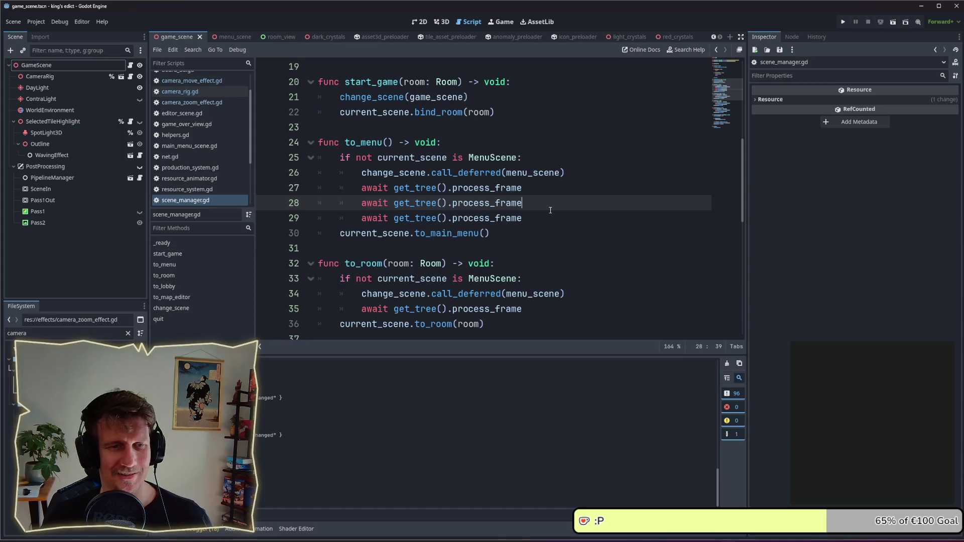
left_click(534, 185)
left_click(551, 202)
left_click(550, 217)
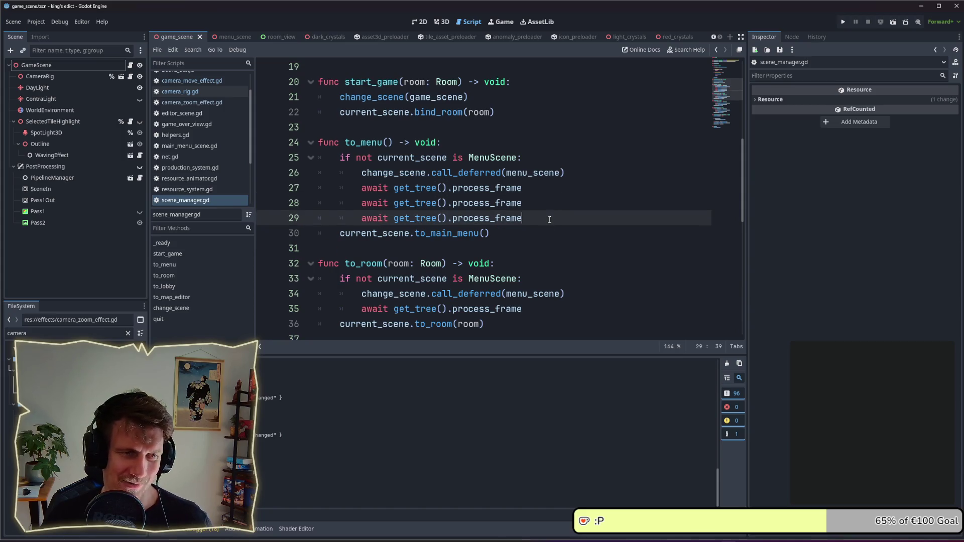
left_click(550, 209)
mouse_move(550, 214)
left_mouse_down()
mouse_move(321, 203)
mouse_move(320, 188)
left_mouse_up()
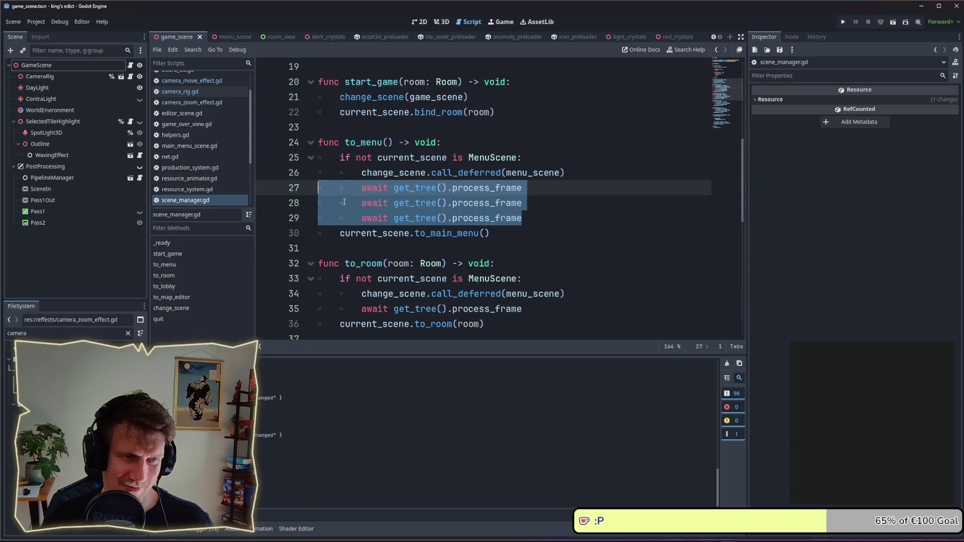
left_click(583, 231)
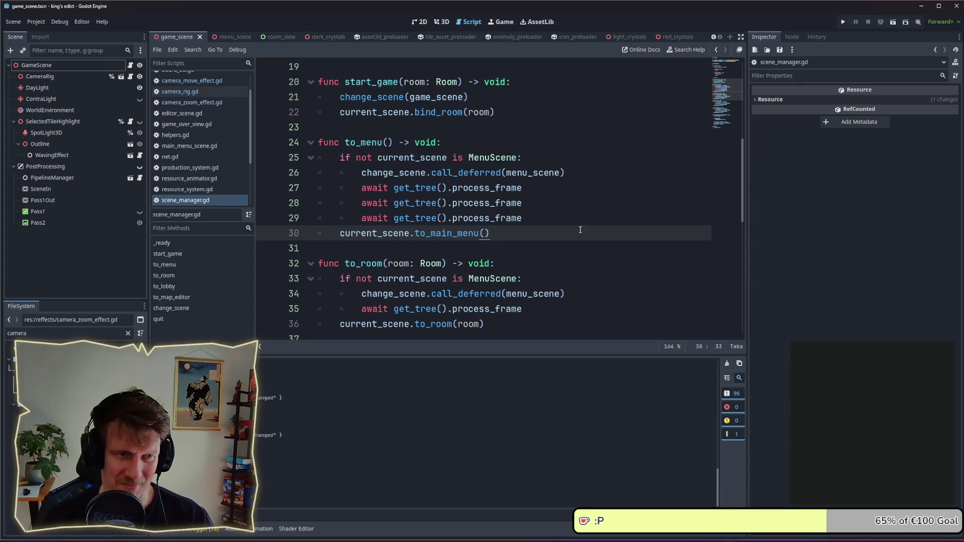
Step: Inspect the to_main_menu call on line 30 and the process_frame description, then relaunch the game
left_click_drag(492, 234, 341, 237)
left_click_drag(510, 241, 342, 235)
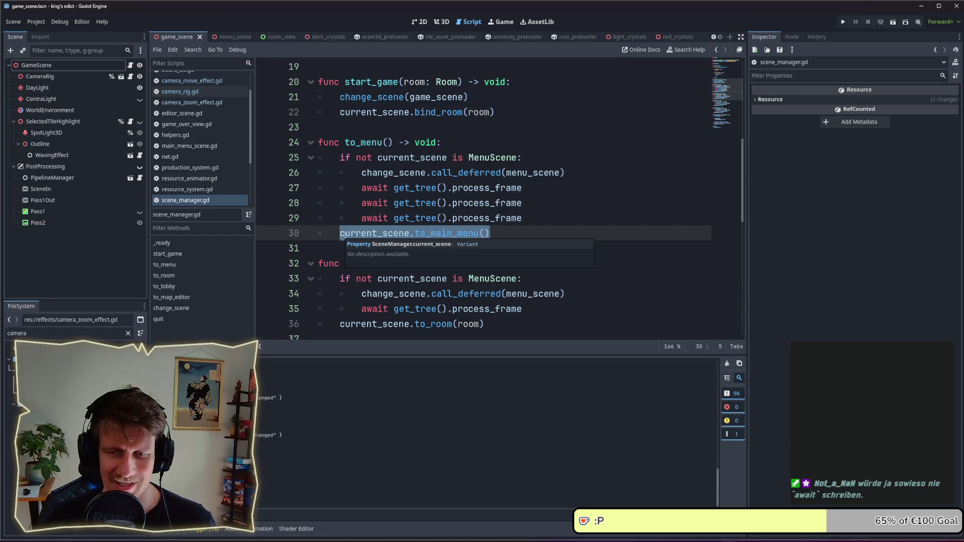
left_click(502, 223)
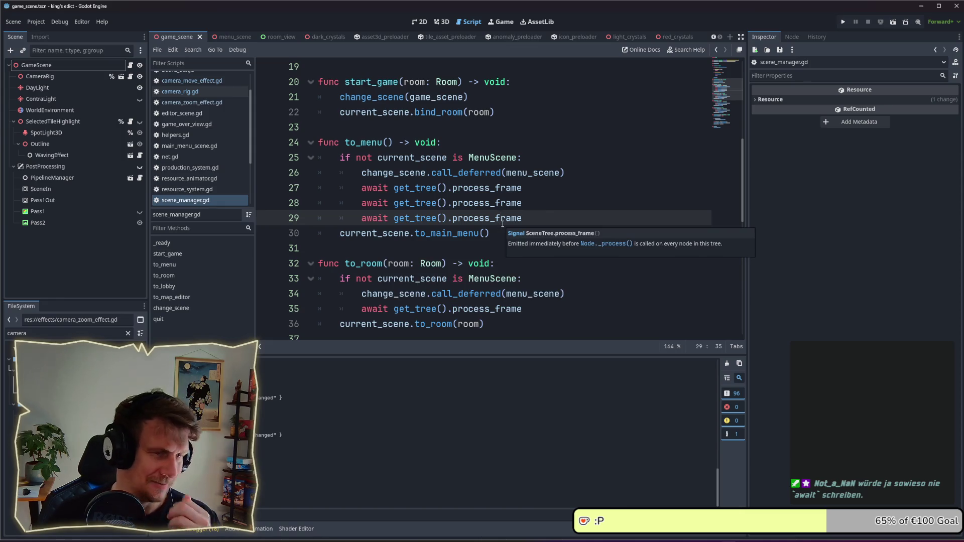
left_click(843, 23)
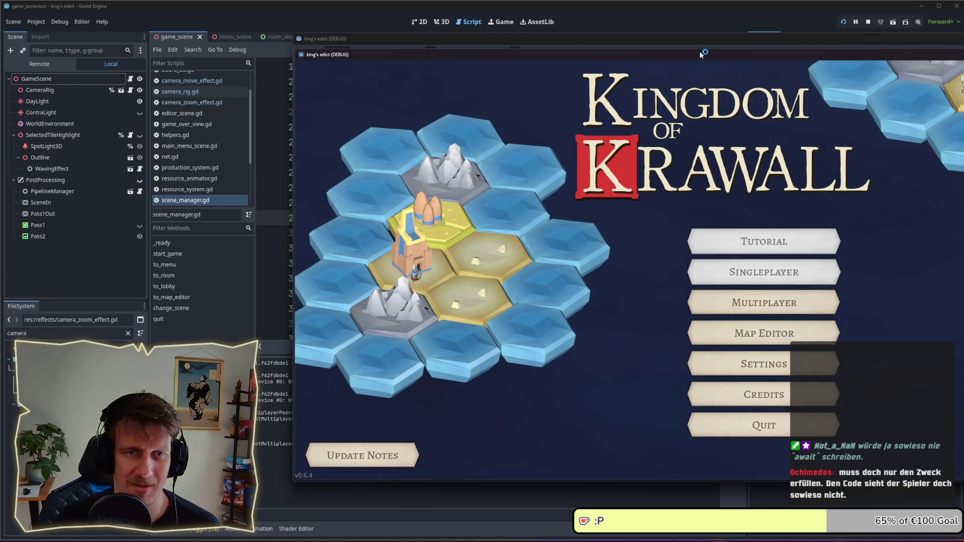
Step: Restart the game and start a new multiplayer match
left_click(864, 22)
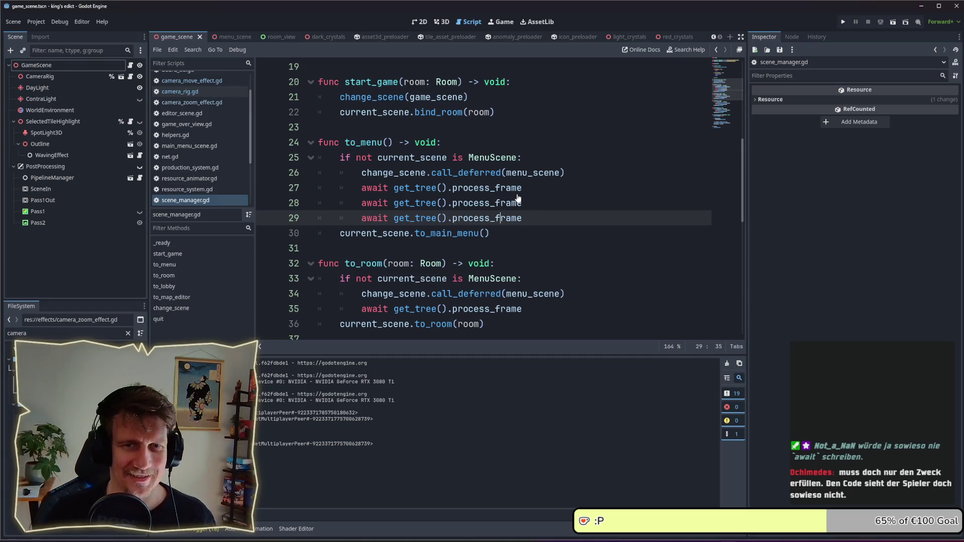
left_click(839, 22)
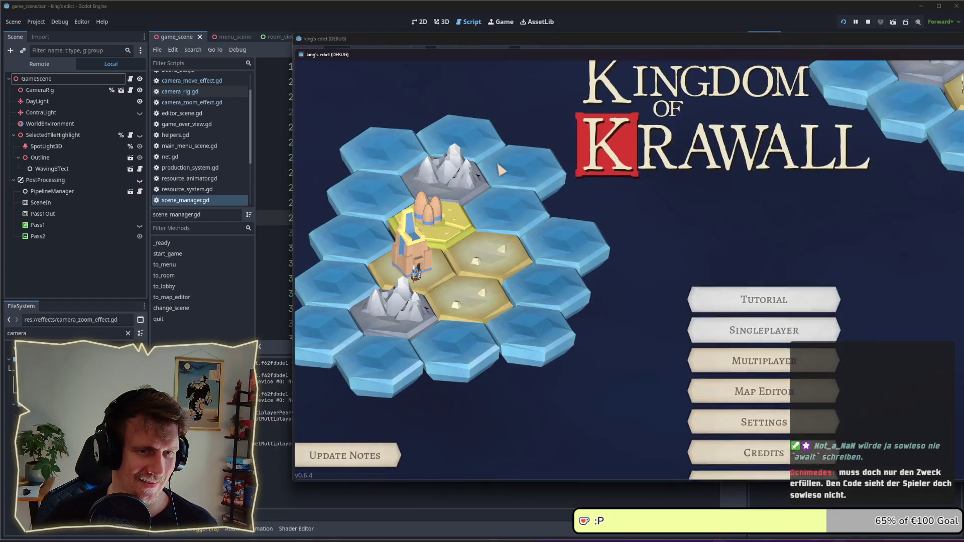
left_click(703, 303)
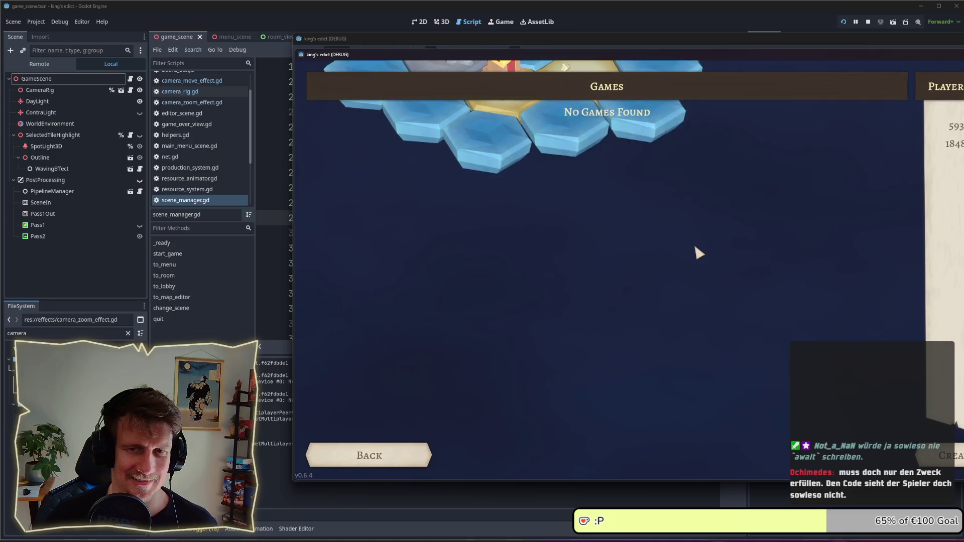
left_click(549, 108)
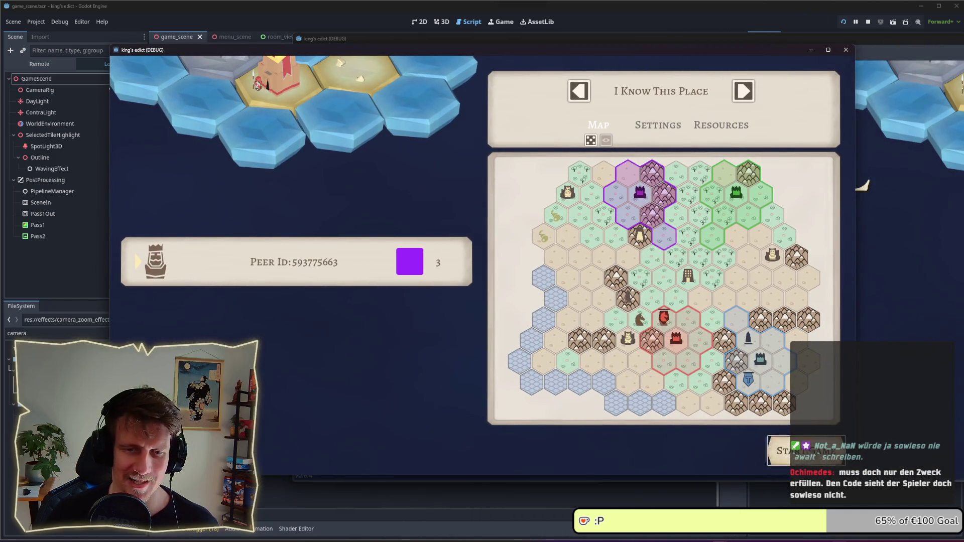
left_click(805, 451)
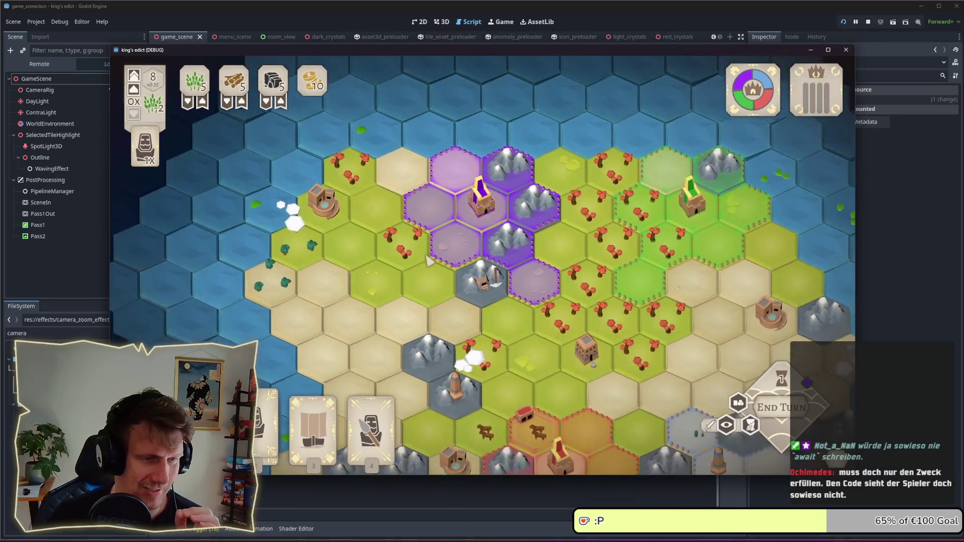
Step: Pick the Spearmen card and return it to the hand, twice
left_click(356, 436)
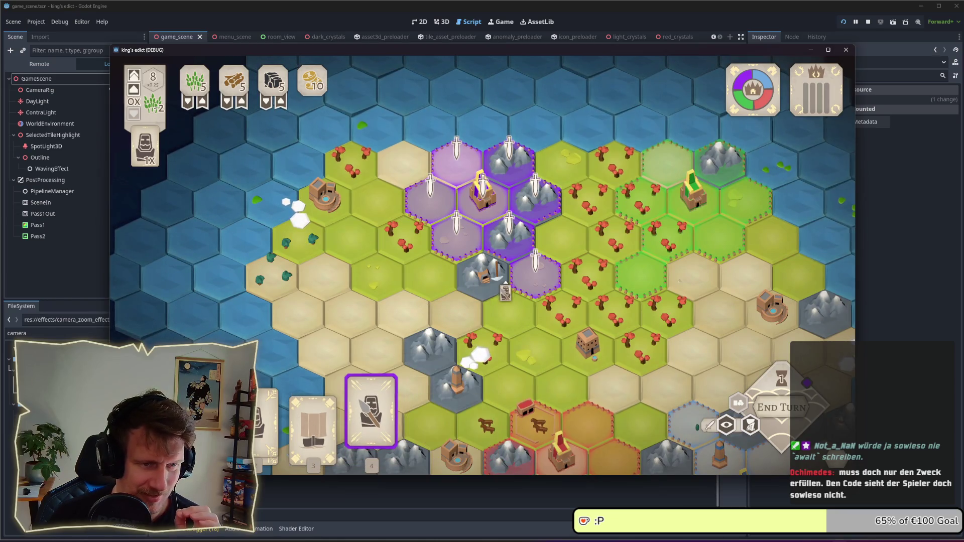
left_click(535, 285)
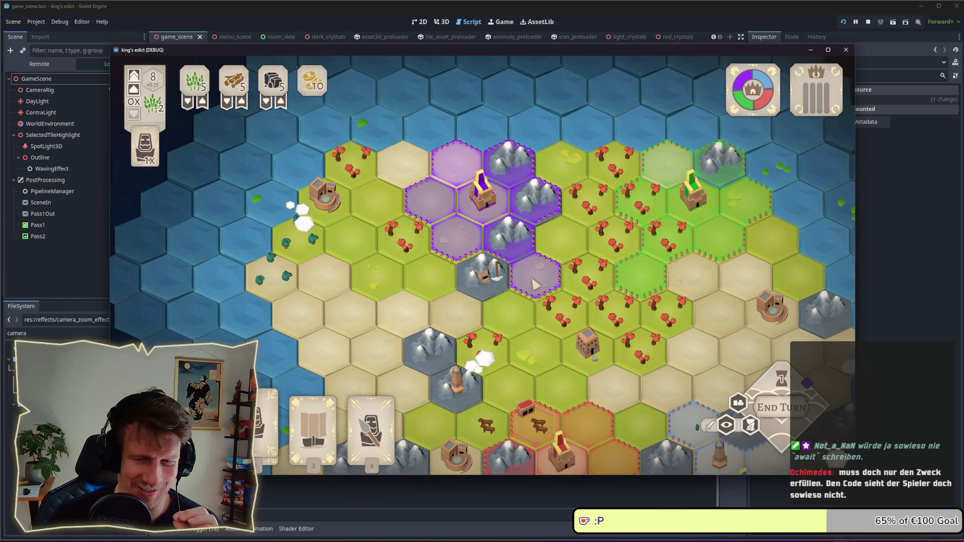
left_click(371, 432)
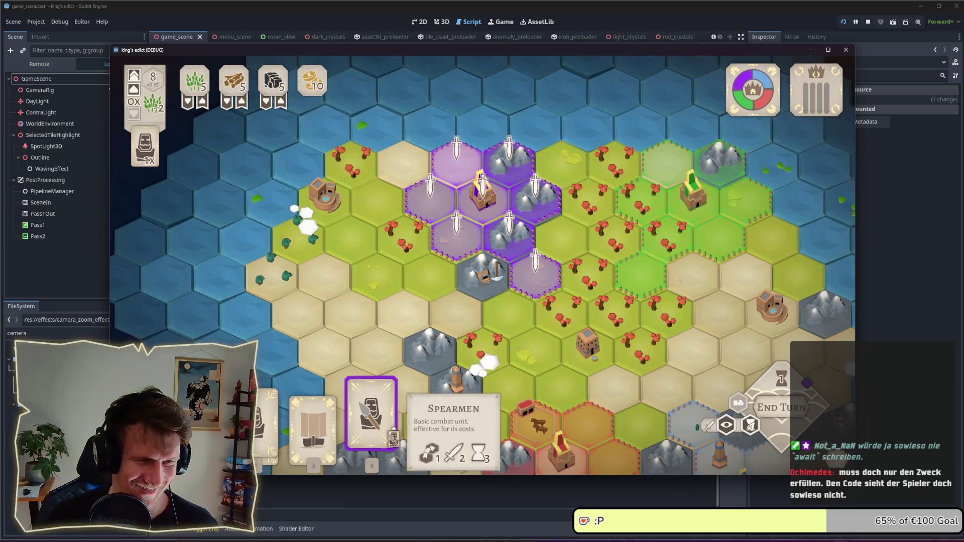
left_click(552, 298)
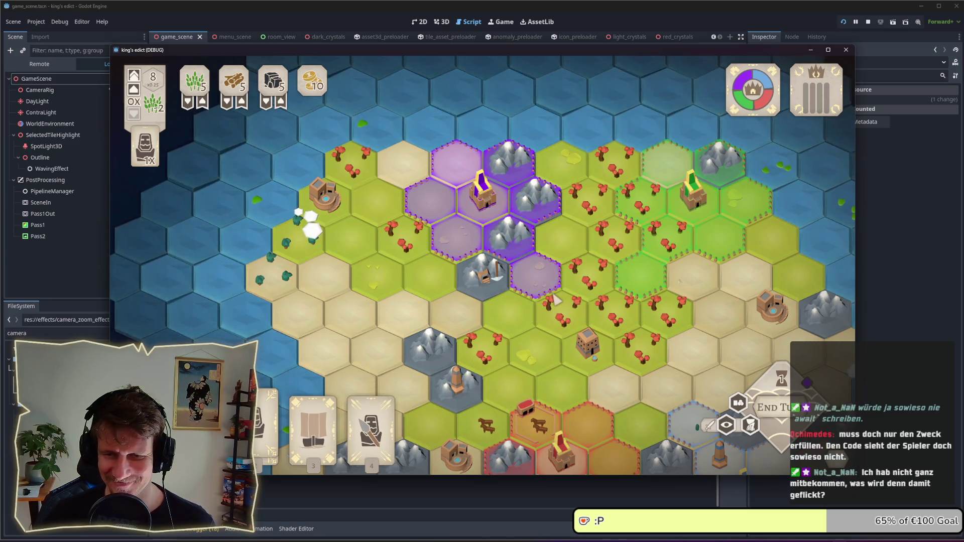
mouse_move(387, 445)
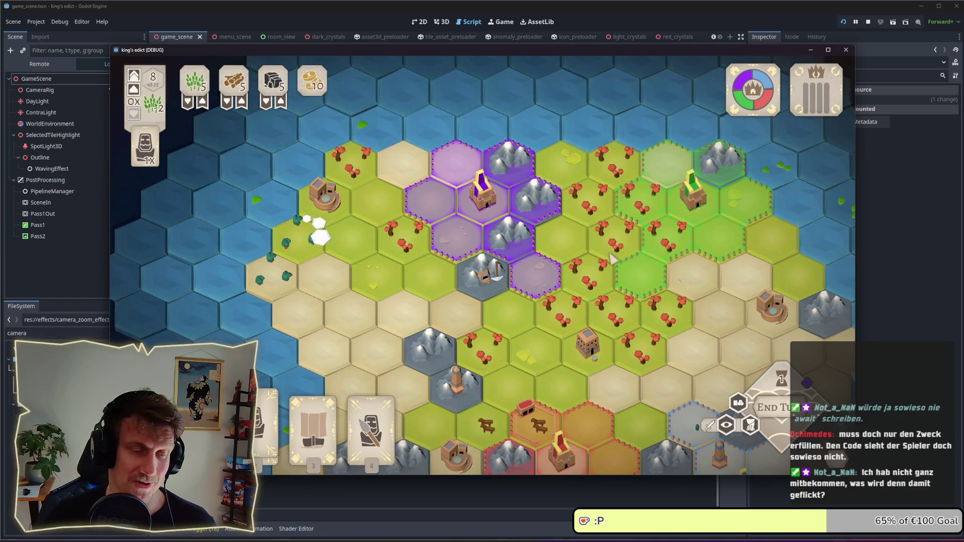
Step: Quit to the main menu, start another multiplayer match, then stop the game with F8
key("Escape")
left_click(533, 368)
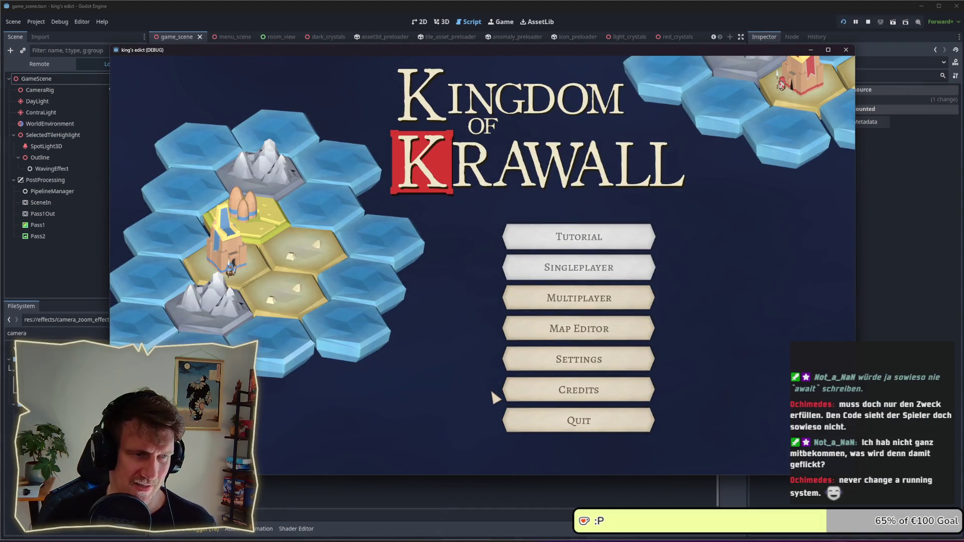
left_click(599, 312)
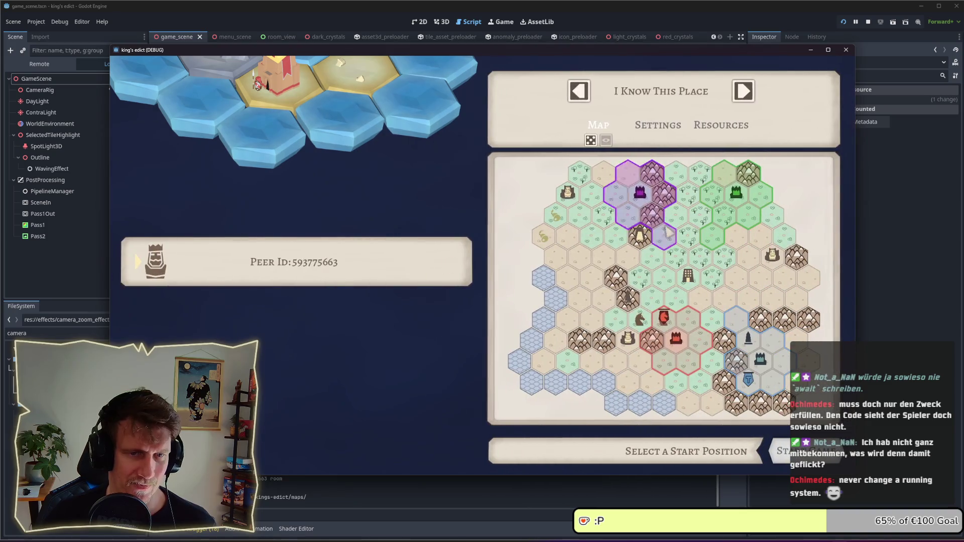
left_click(781, 451)
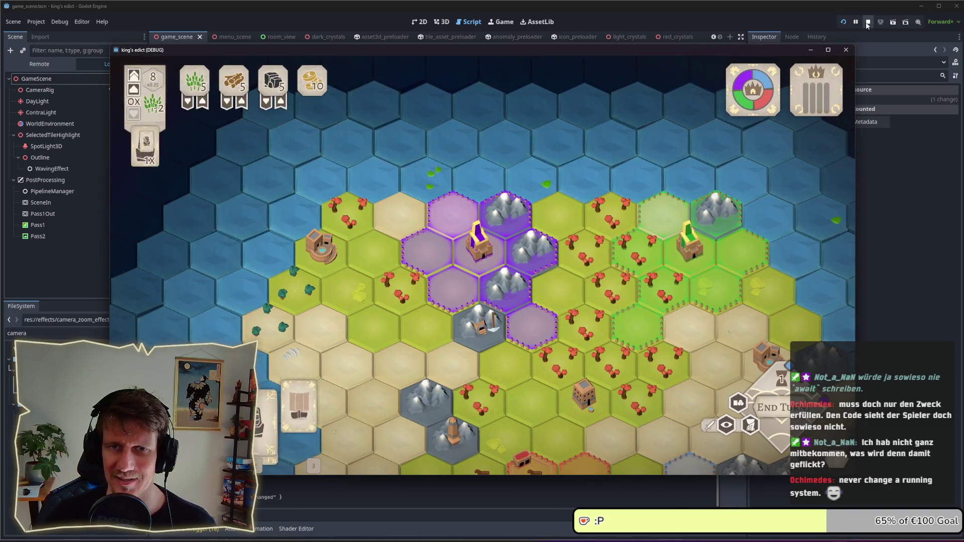
key("F8")
left_click(540, 242)
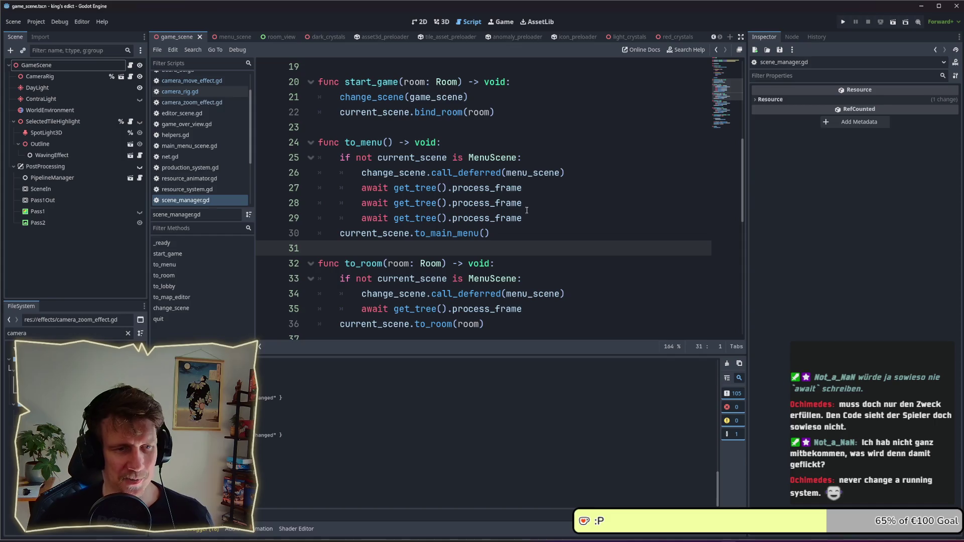
Step: Check lines 29–30 of to_menu and the process_frame docs, then switch to the playtest checklist
left_click(530, 222)
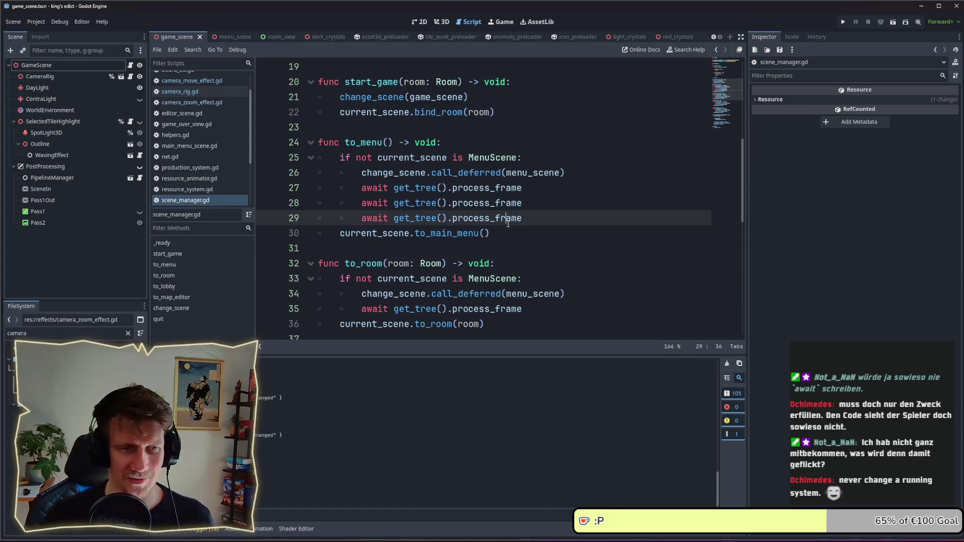
mouse_move(508, 223)
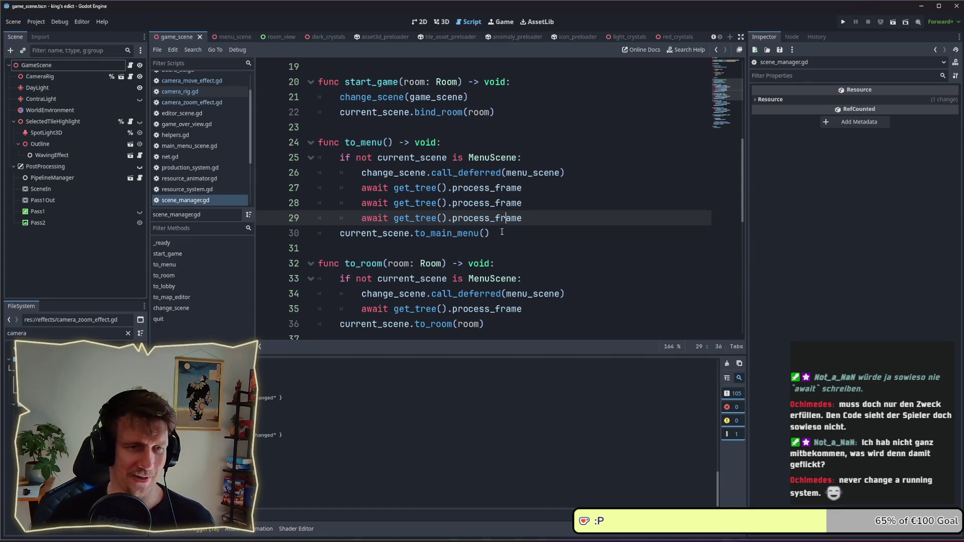
left_click(504, 236)
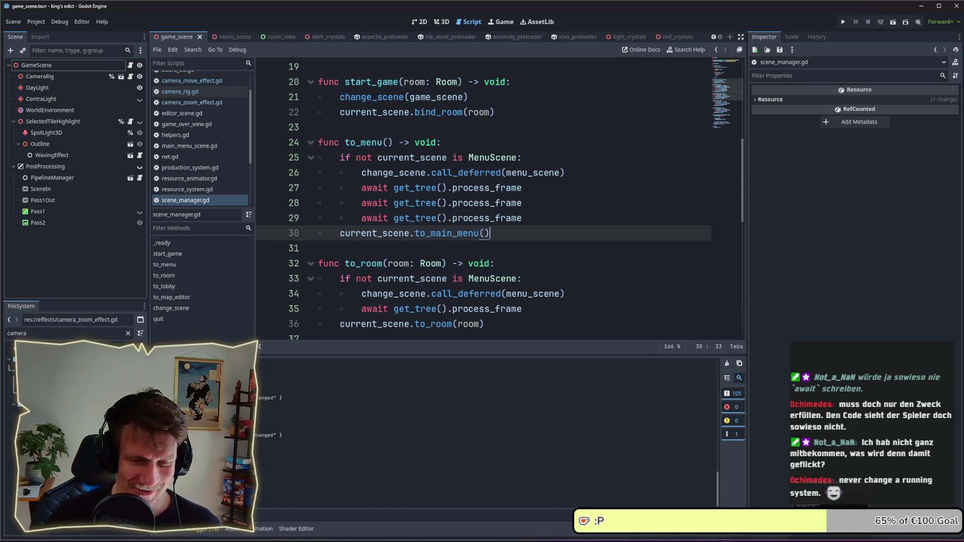
key("alt+Tab")
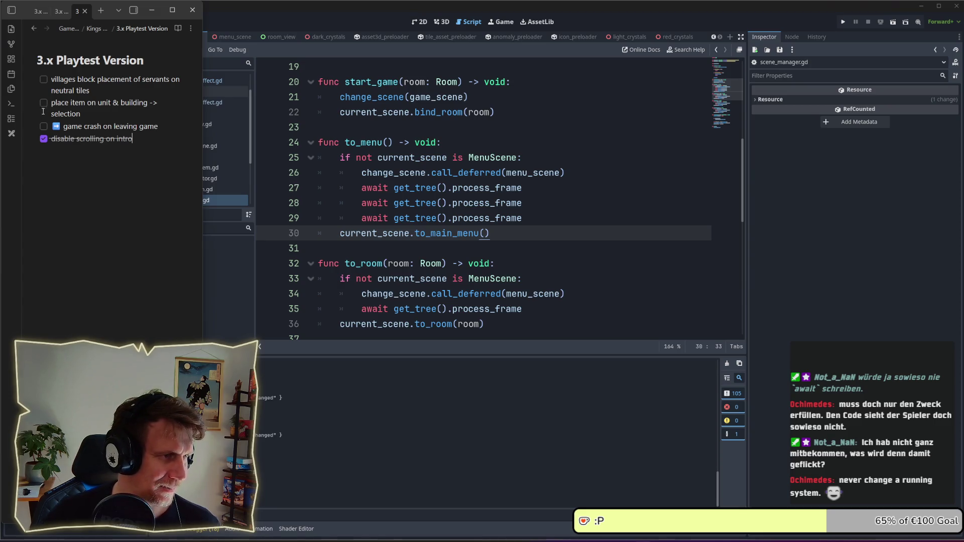
Step: Tick the 'game crash on leaving game' item and delete its arrow emoji
left_click(44, 126)
key("BackSpace")
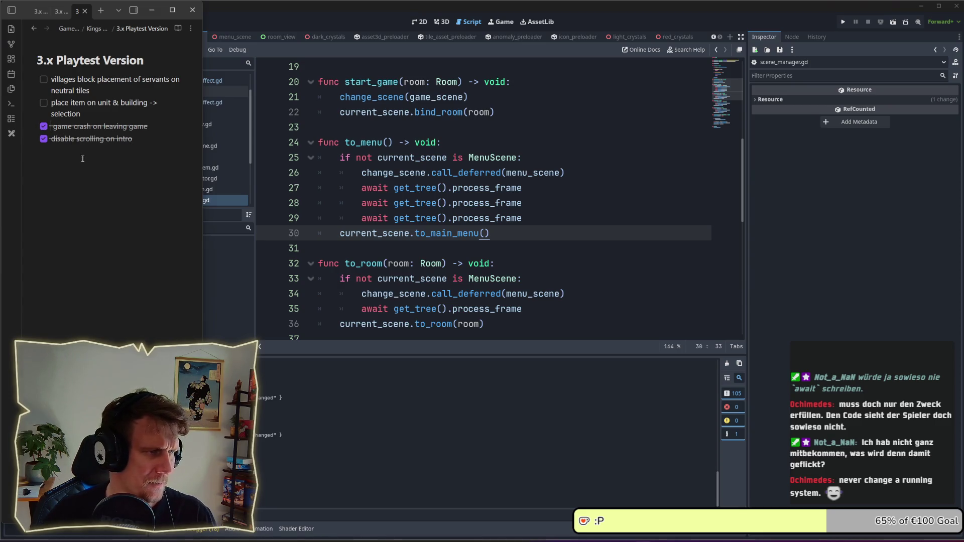
key("BackSpace")
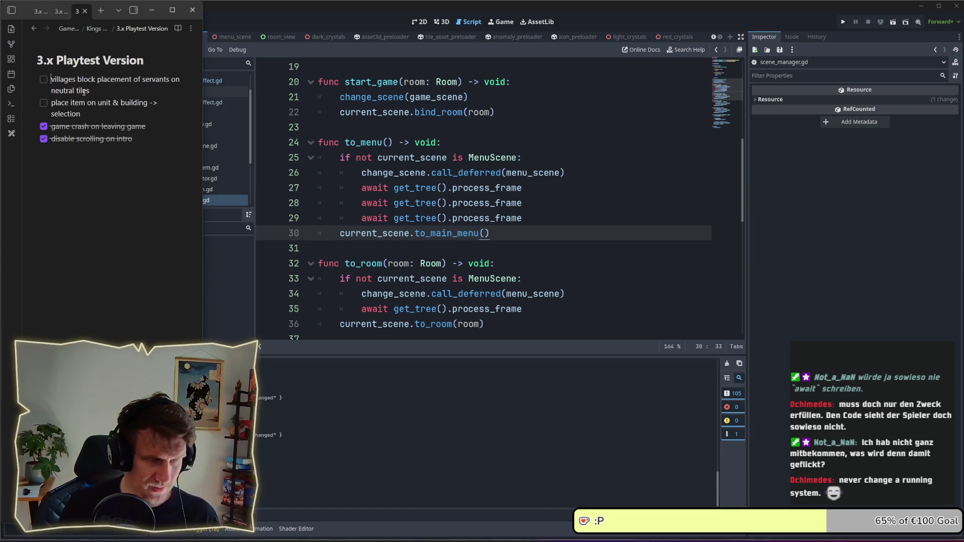
Step: Insert a ➡️ emoji before the 'villages' item using the emoji picker
key("super+period")
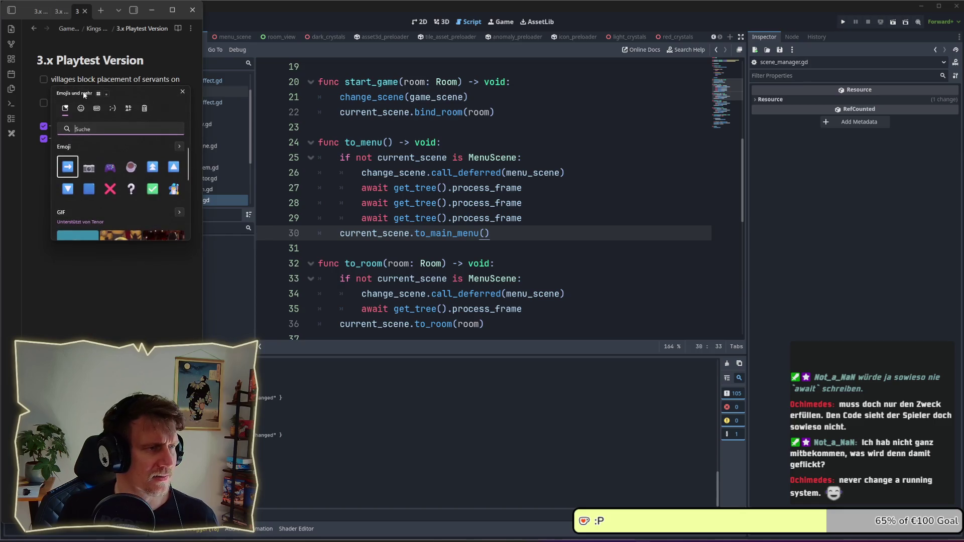
key("Return")
key("Escape")
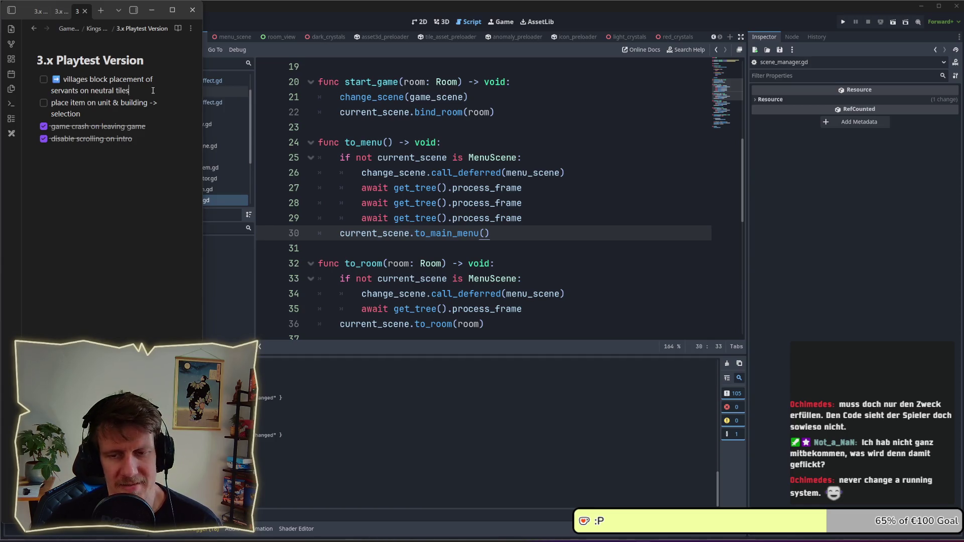
Step: Run the project, create a multiplayer game, claim the purple start region, and begin the match
left_click(843, 22)
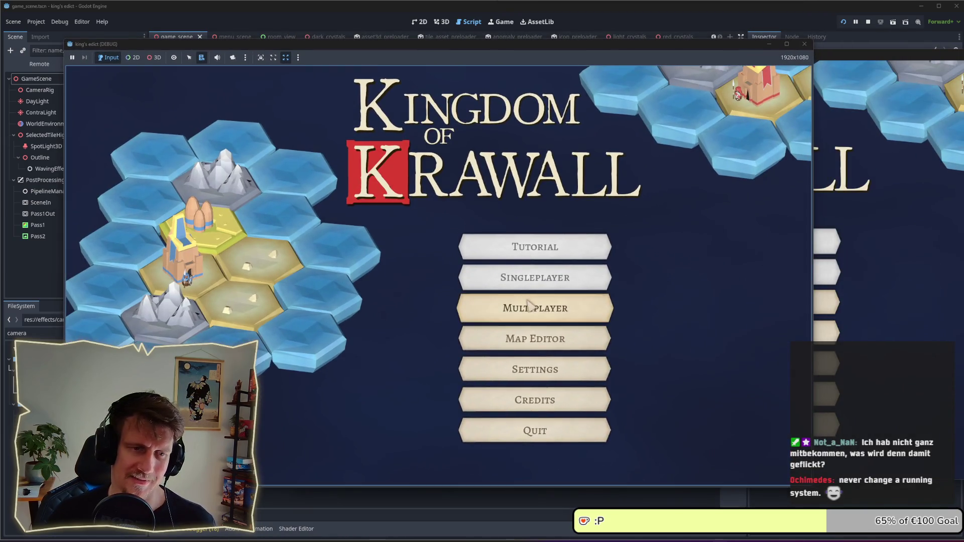
left_click(528, 307)
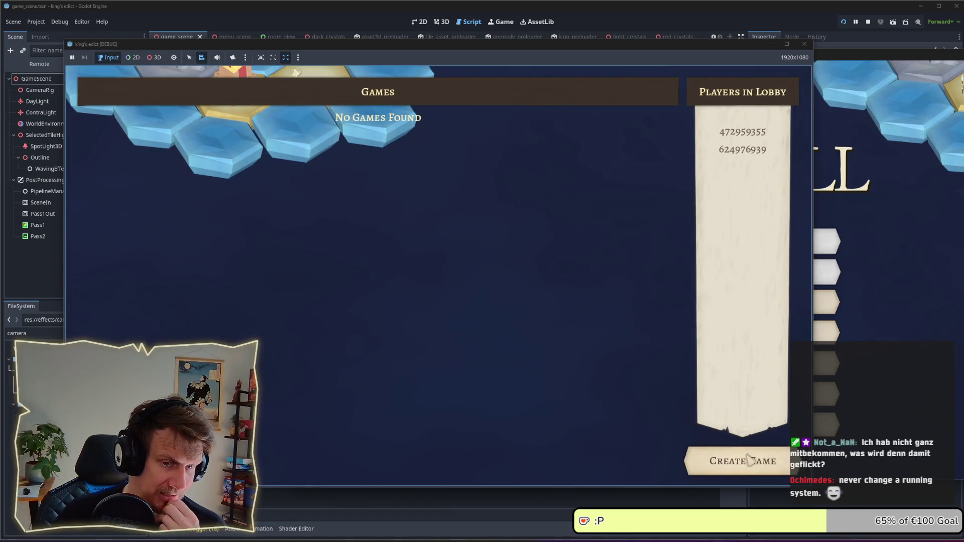
left_click(749, 460)
left_click(562, 245)
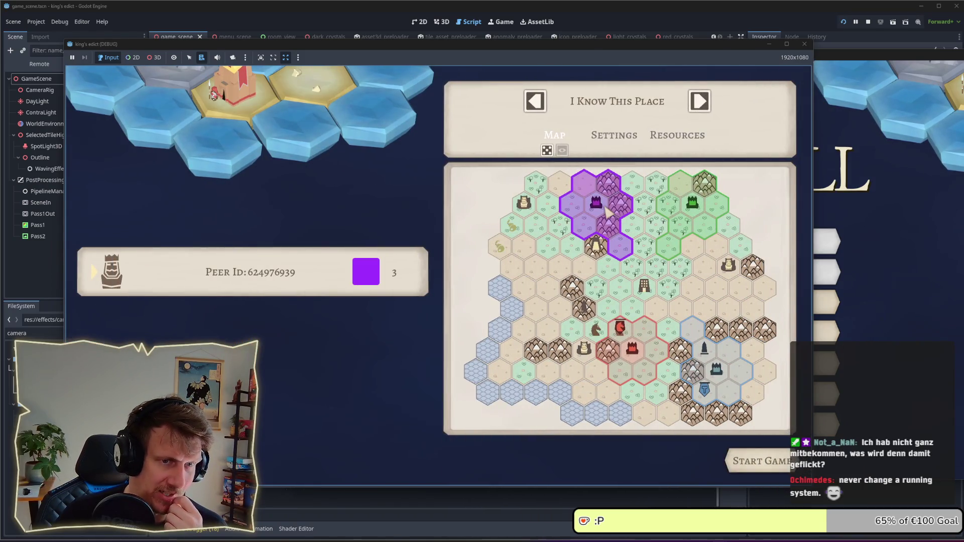
left_click(753, 462)
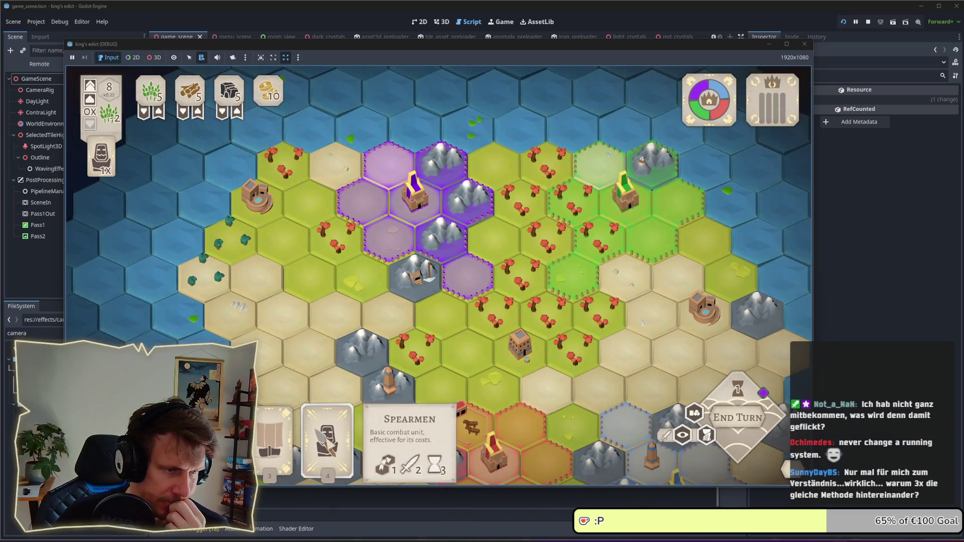
Step: Recruit spearmen onto a purple tile, move them east, then back to the tower hex
left_click(327, 427)
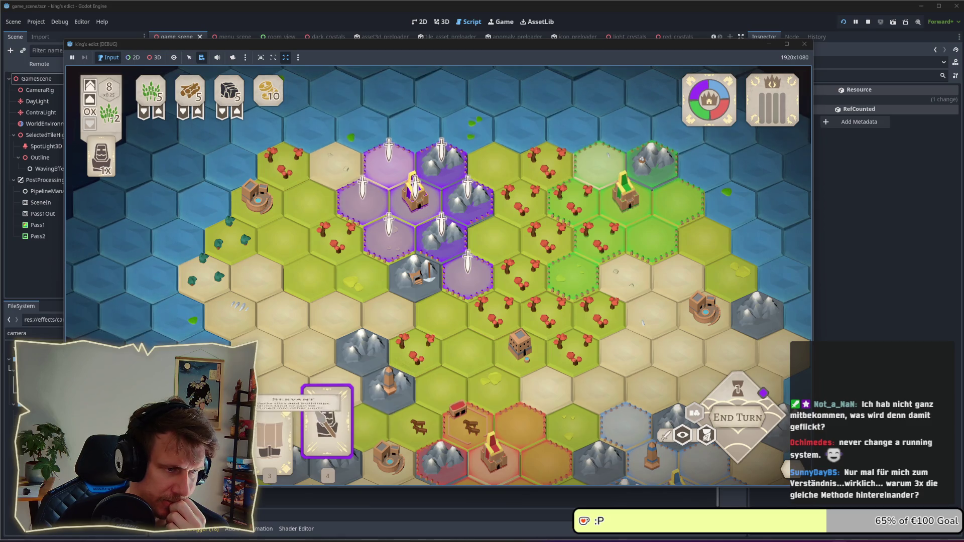
left_click(312, 210)
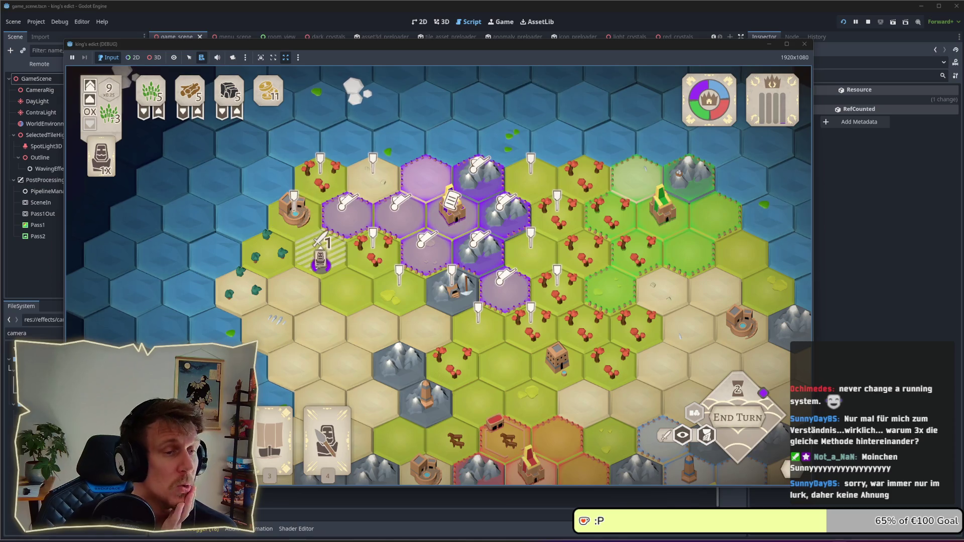
left_click(299, 231)
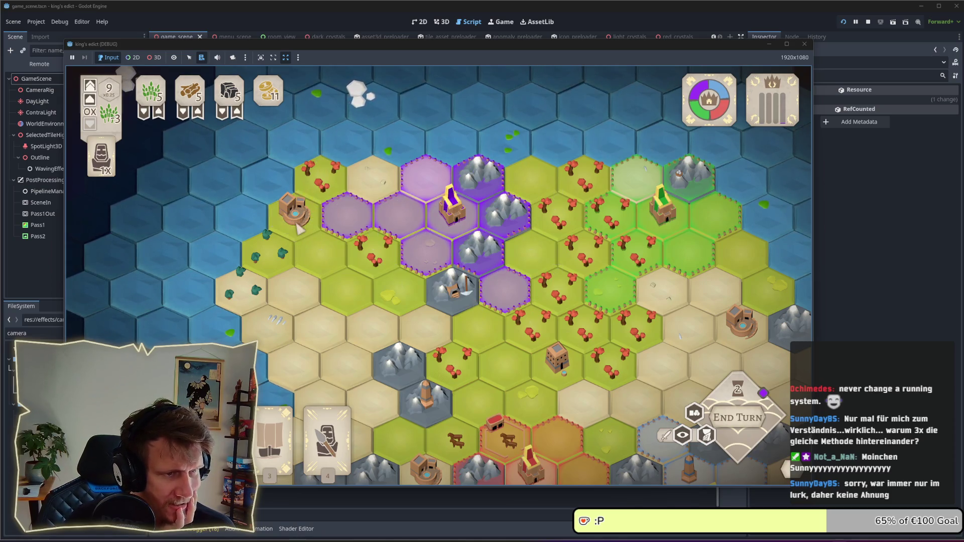
left_click(292, 228)
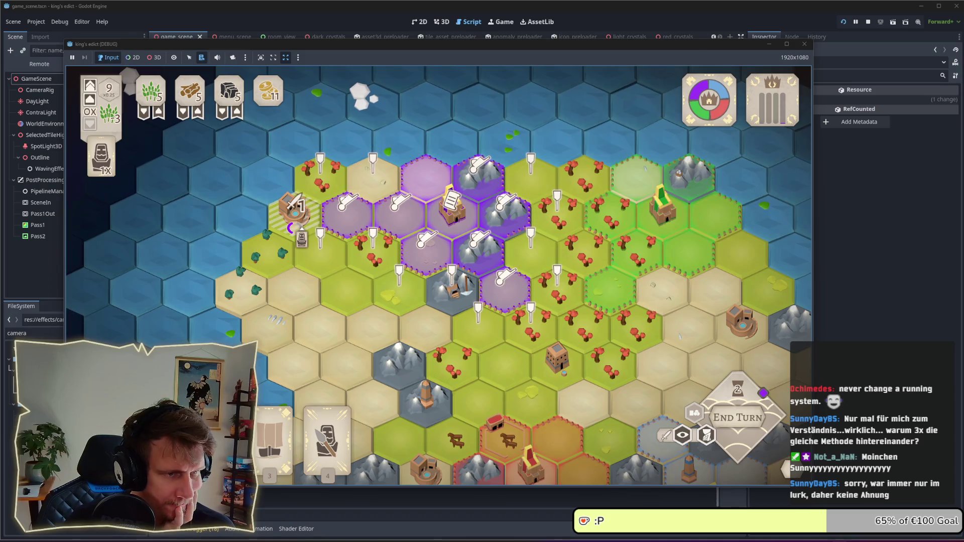
left_click(373, 262)
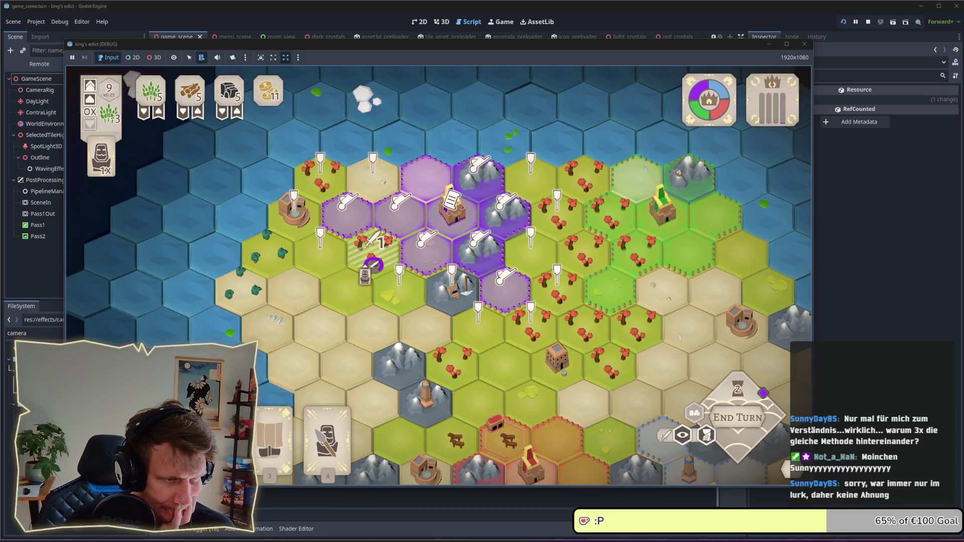
left_click(558, 301)
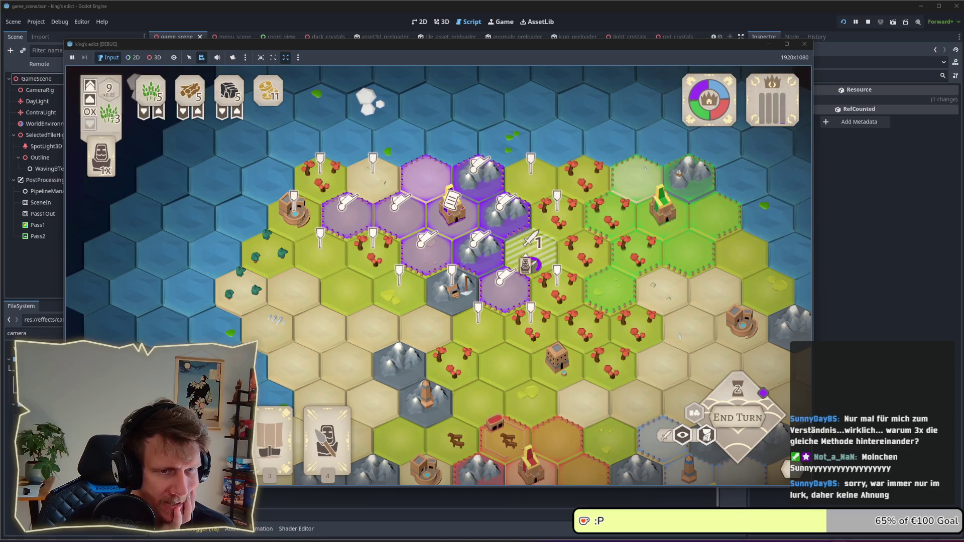
left_click(293, 227)
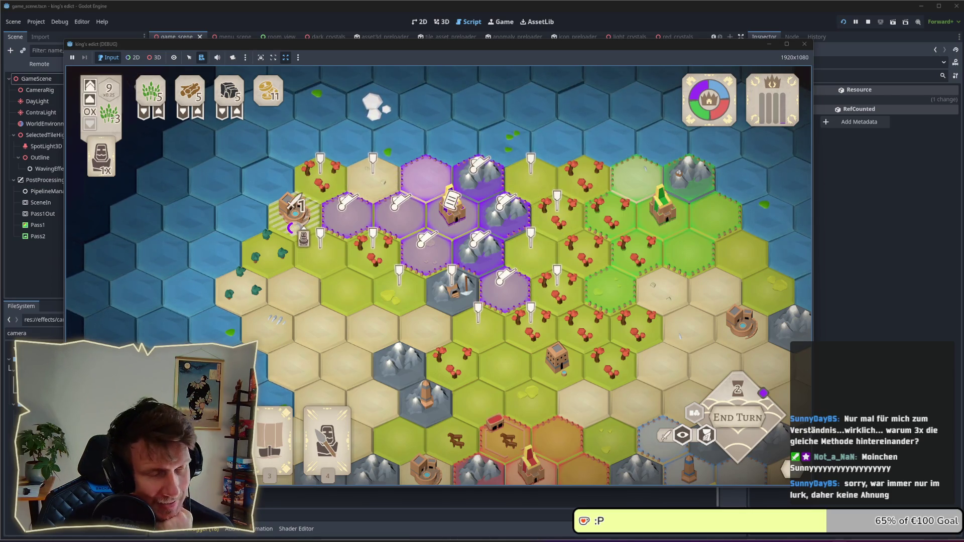
key("Escape")
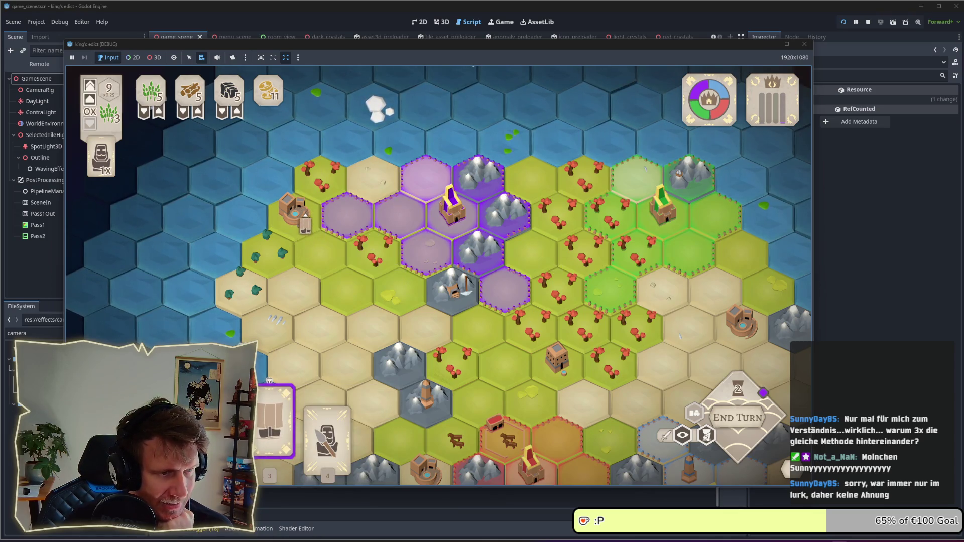
Step: Place a ship on a southern coastal water hex and move it between anchor hexes
key("s")
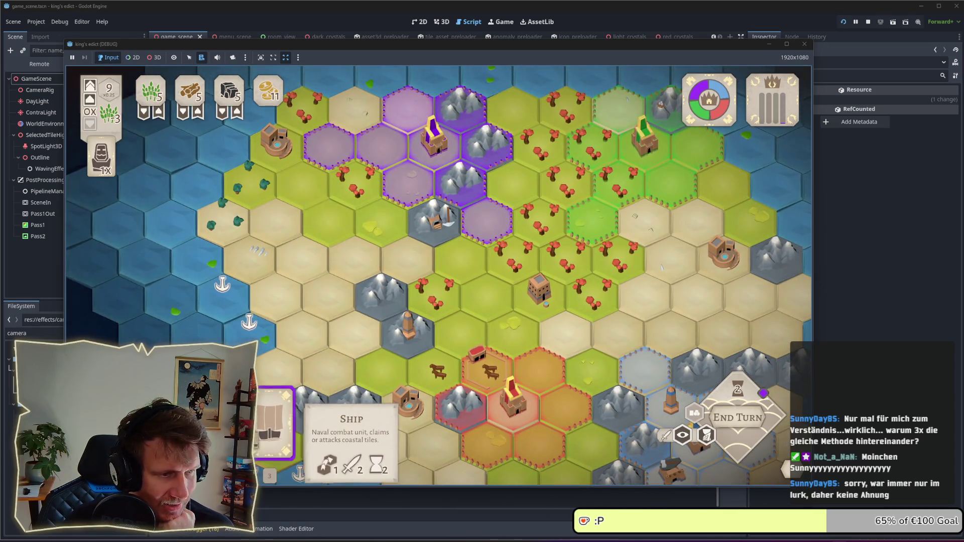
left_click(276, 416)
key("s")
left_click(263, 287)
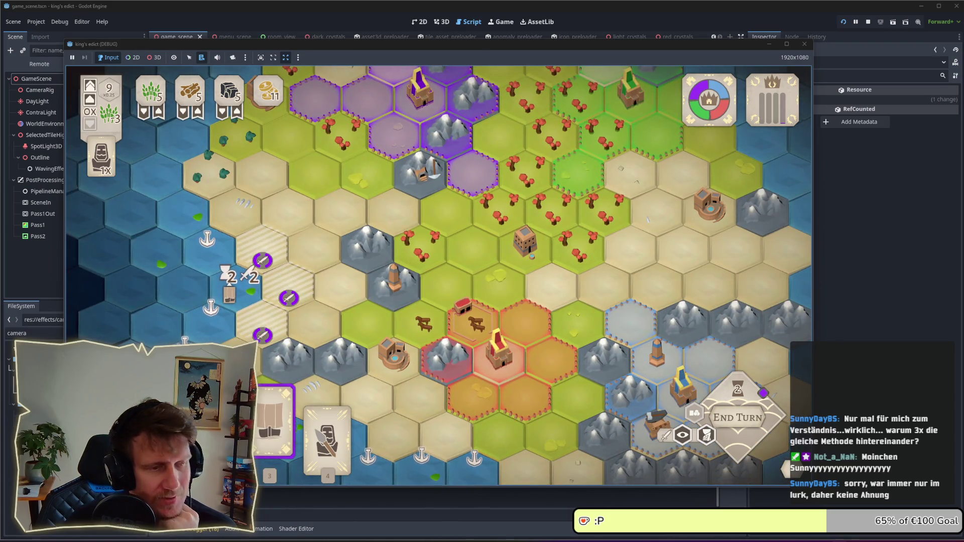
left_click(214, 238)
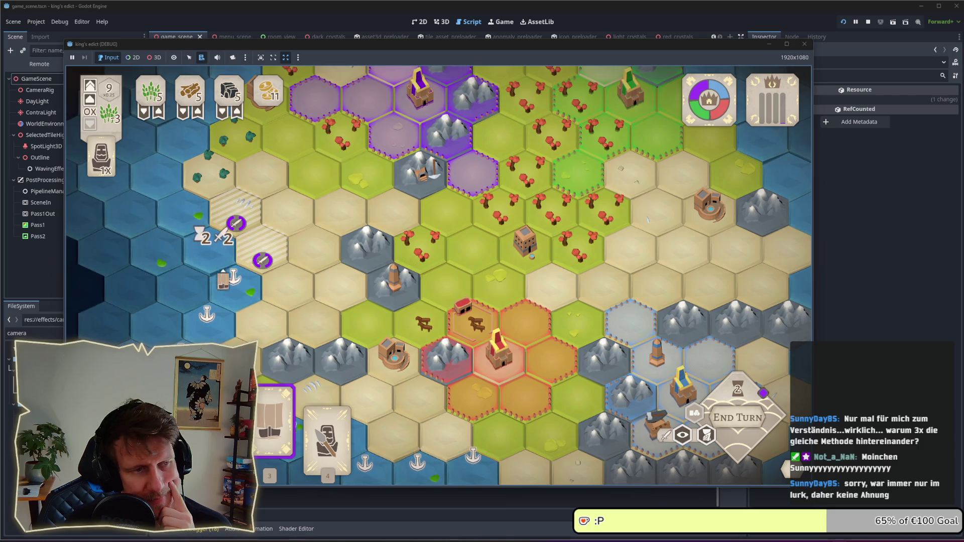
left_click(233, 276)
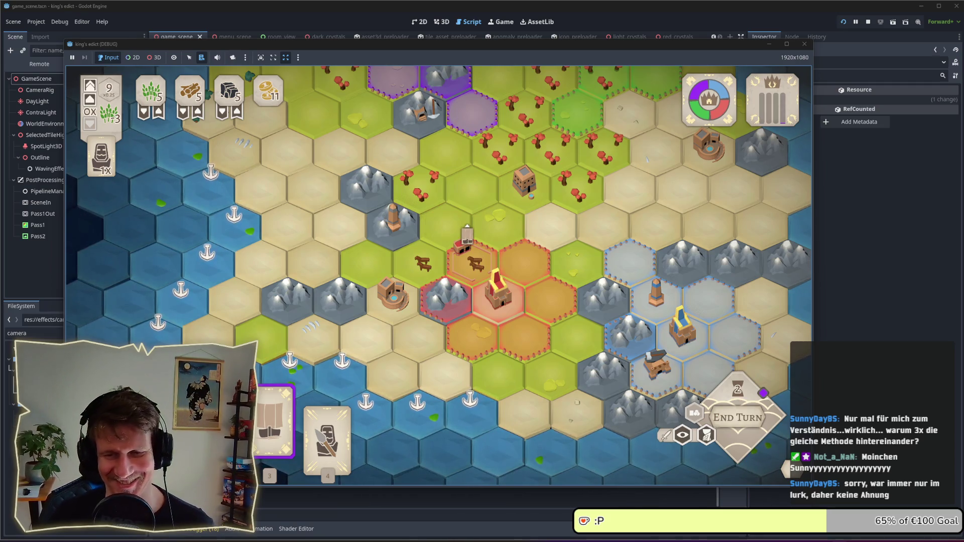
left_click(467, 233)
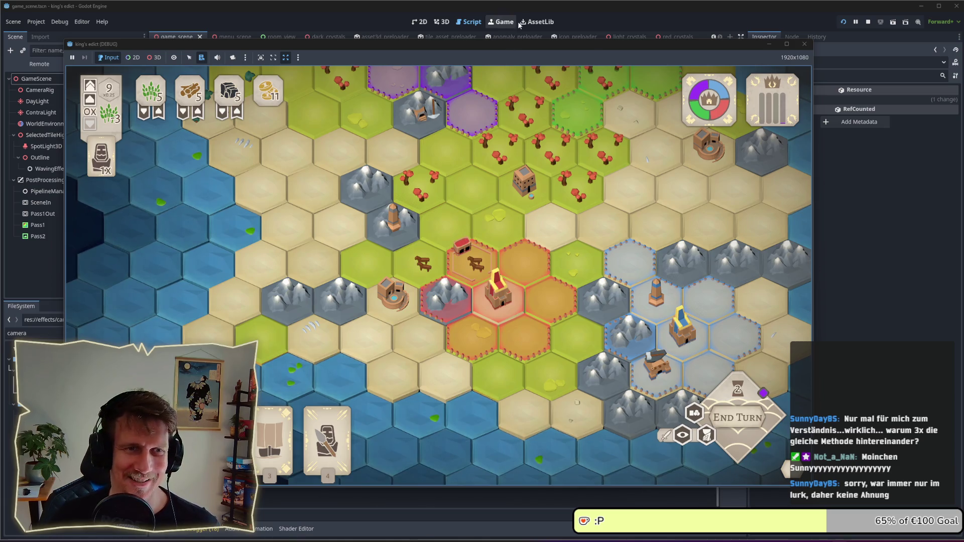
Step: Bring scene_manager.gd back in front and select the deferred change_scene call and first await
left_click(546, 11)
left_click(538, 203)
left_click(537, 188)
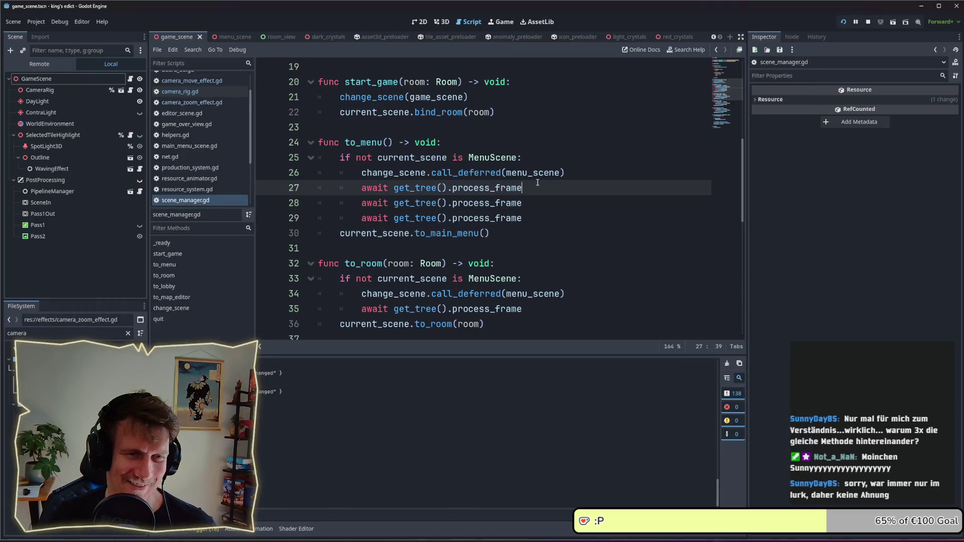
left_click_drag(565, 172, 360, 173)
left_click_drag(522, 188, 353, 192)
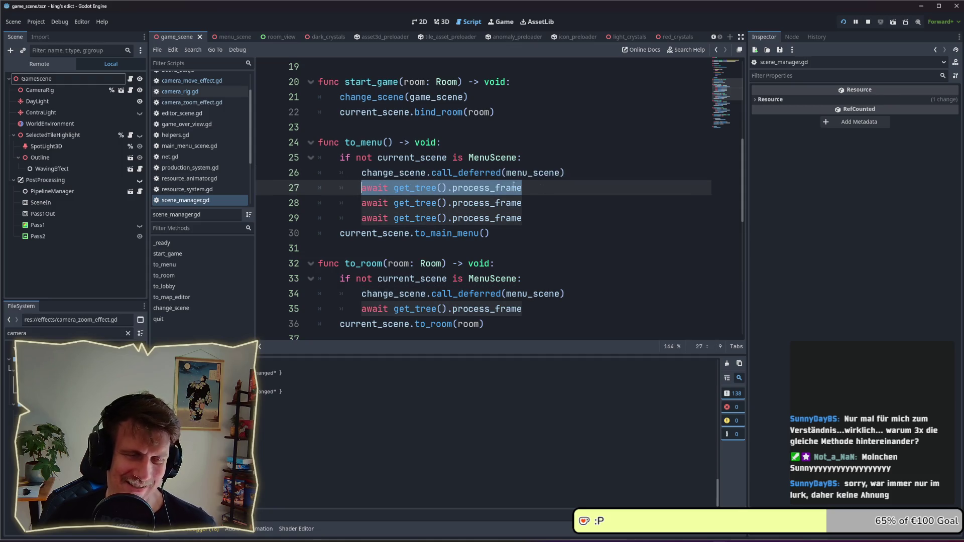
Step: Select and inspect the three process_frame await lines (27–29) in to_menu
left_click(532, 186)
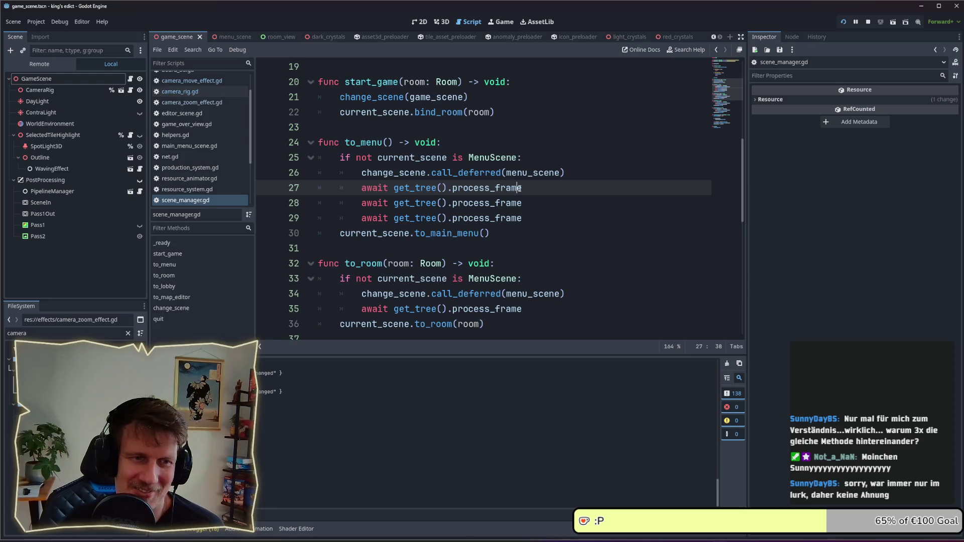
left_click_drag(520, 188, 361, 195)
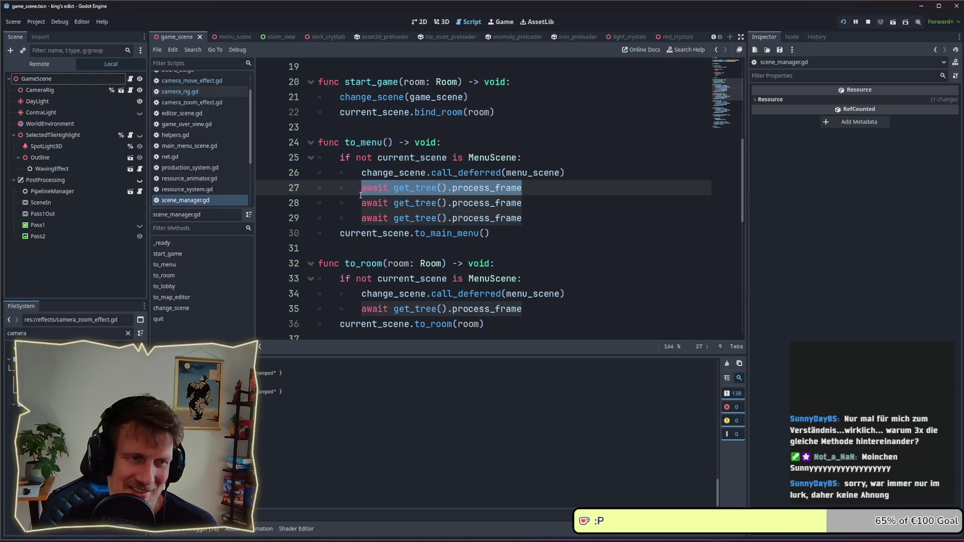
mouse_move(495, 186)
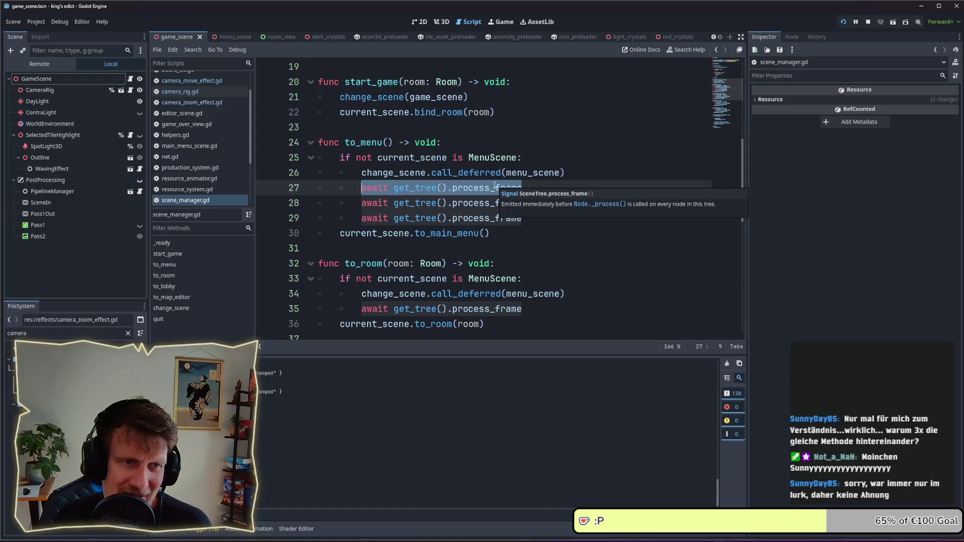
left_click_drag(523, 188, 361, 191)
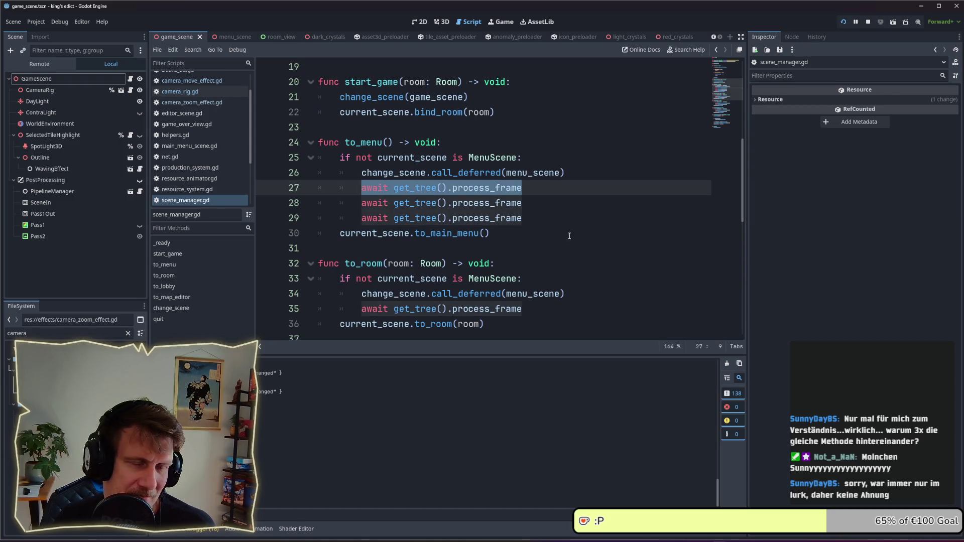
mouse_move(524, 188)
left_mouse_down()
mouse_move(362, 189)
mouse_move(524, 203)
mouse_move(358, 204)
left_mouse_up()
left_click_drag(524, 218, 363, 216)
left_click(525, 189)
left_click_drag(532, 200, 354, 191)
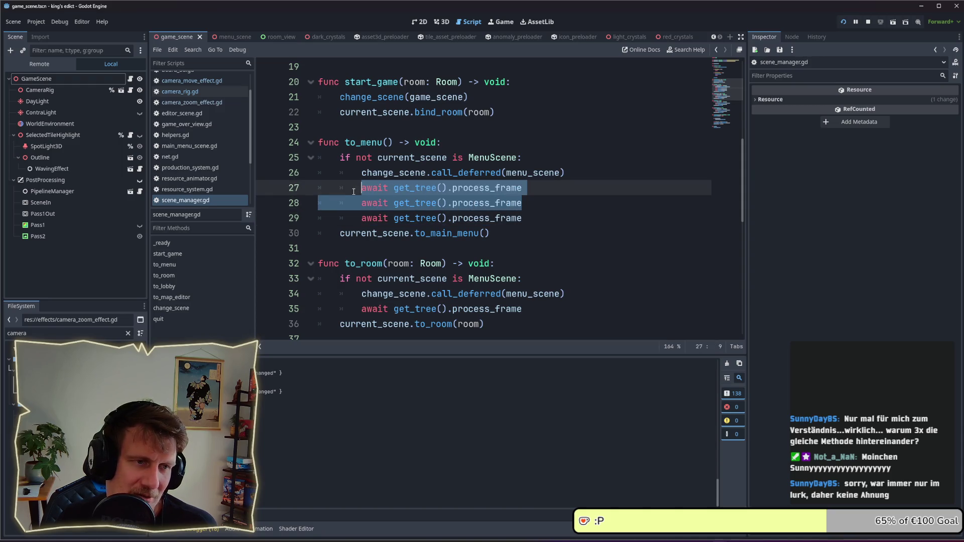
left_click(591, 185)
left_click(569, 176)
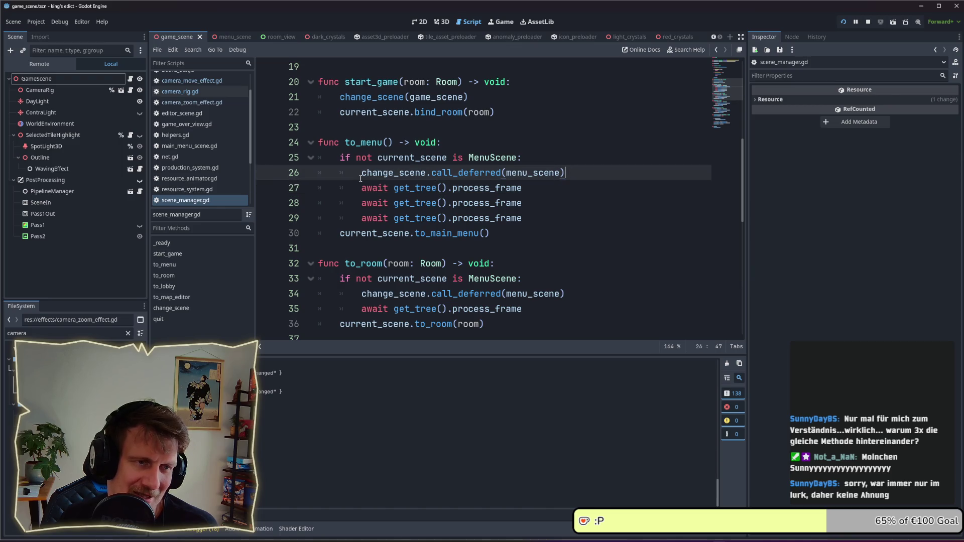
left_click_drag(360, 176, 502, 173)
key("Escape")
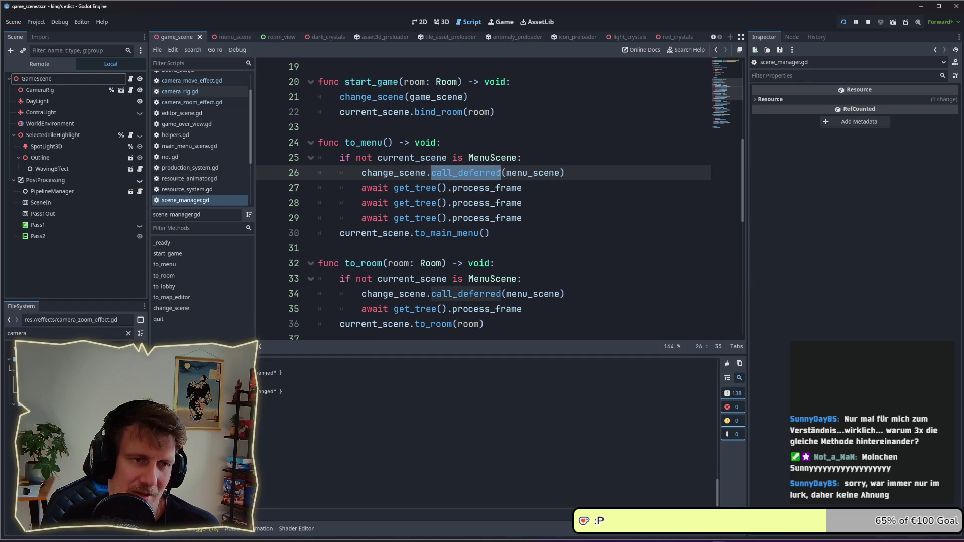
left_click_drag(572, 176, 437, 173)
left_click(438, 174)
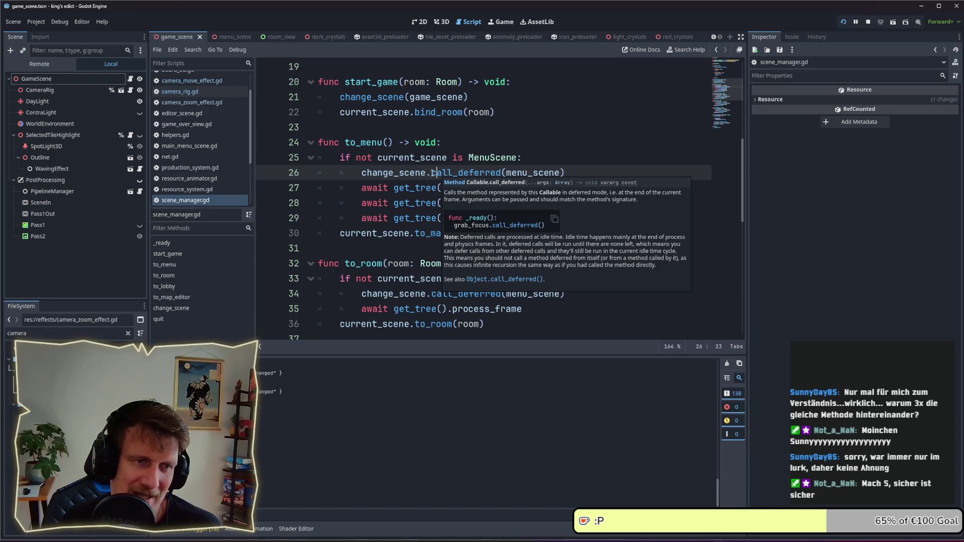
left_click_drag(433, 172, 566, 171)
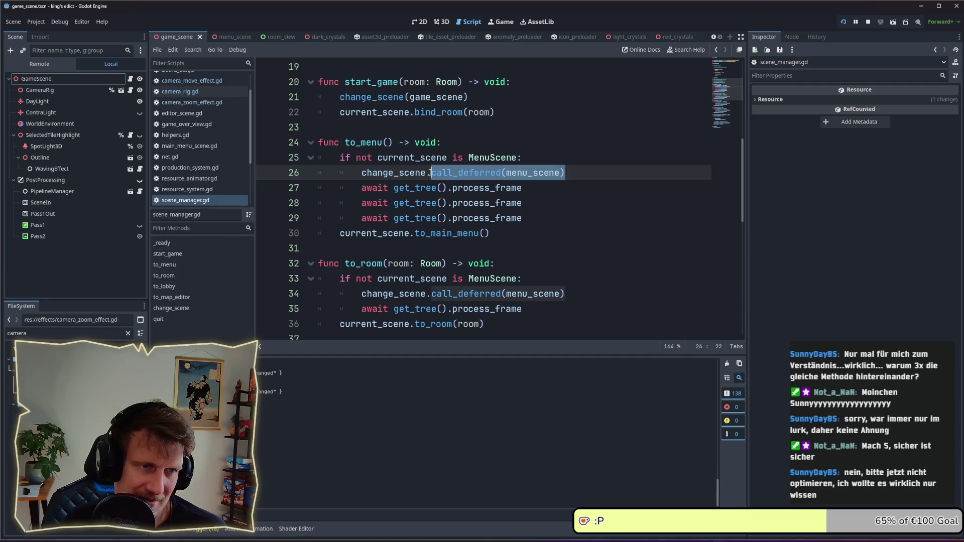
left_click(512, 190)
left_click_drag(535, 185, 368, 189)
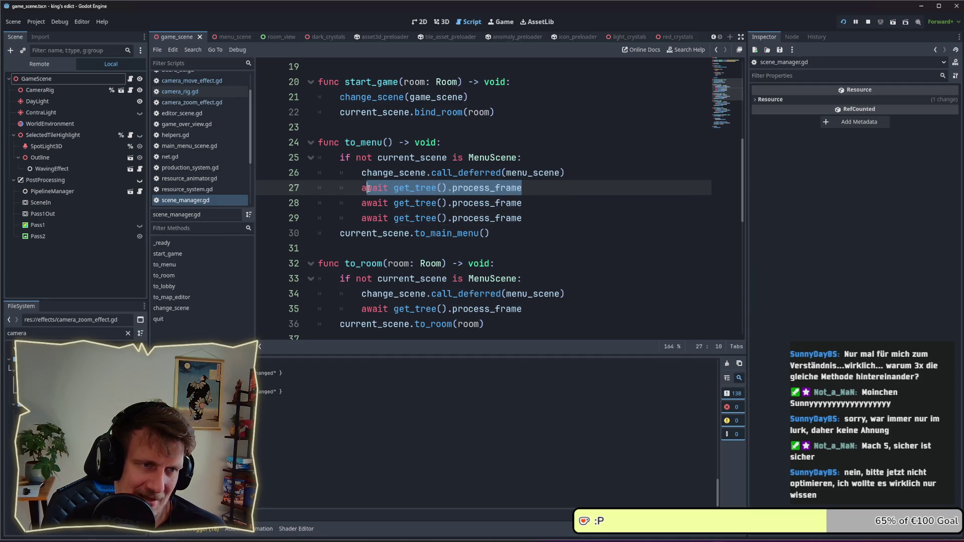
mouse_move(504, 192)
left_mouse_down()
mouse_move(525, 189)
mouse_move(362, 189)
mouse_move(523, 202)
mouse_move(363, 203)
left_mouse_up()
left_click(490, 203)
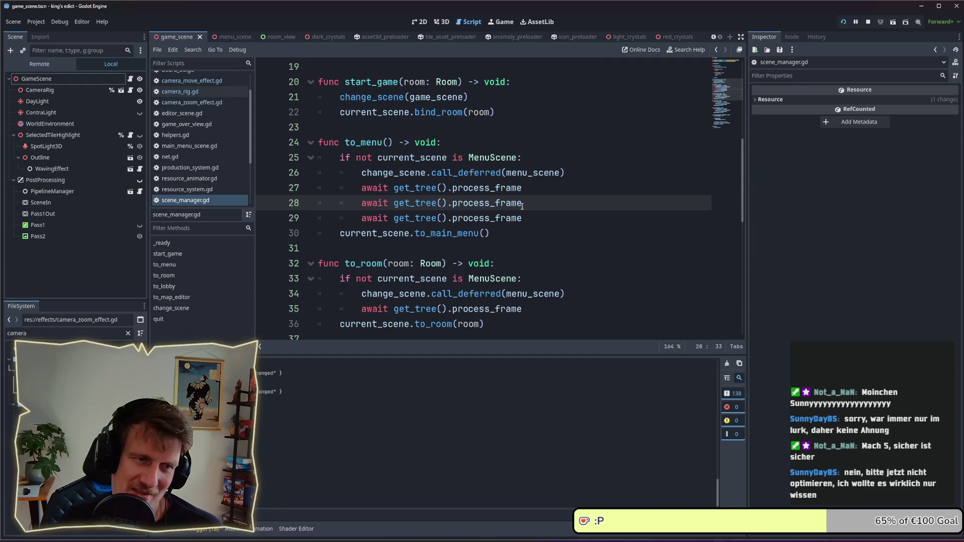
left_click_drag(521, 217, 357, 216)
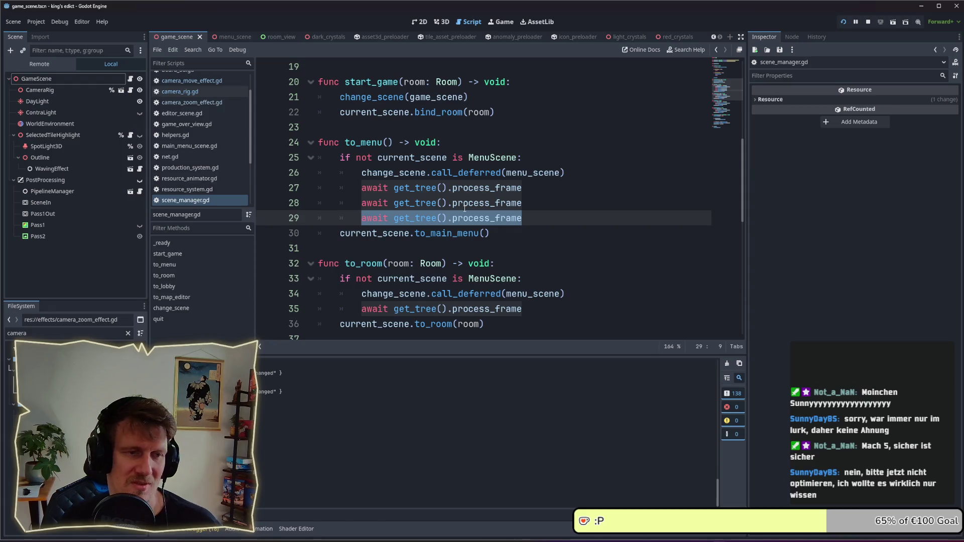
Step: Delete the third process_frame await line and its leftover empty line
key("BackSpace")
left_click_drag(361, 217, 288, 215)
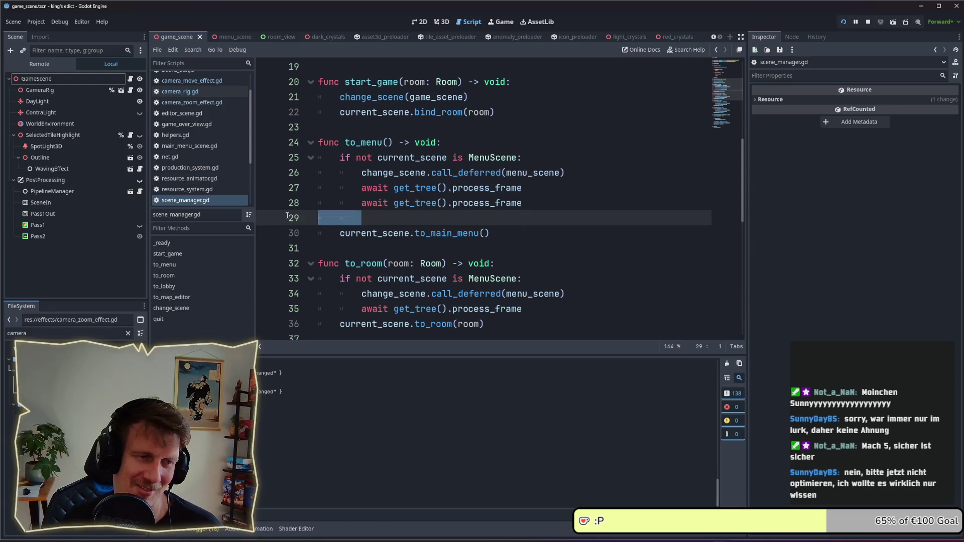
key("BackSpace")
key("BackSpace")
Step: Move the remaining process_frame await above the change_scene call with Alt+Up
left_click(523, 188)
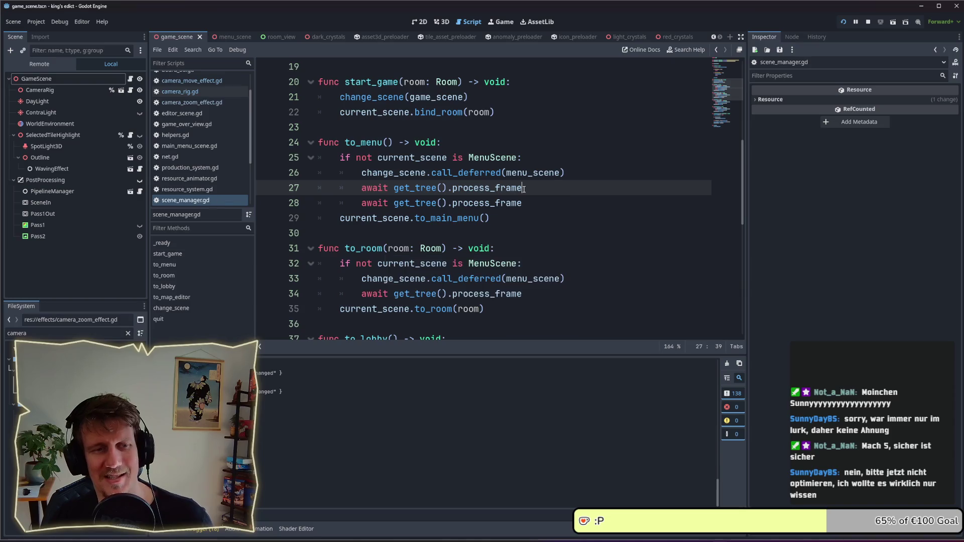
left_click_drag(566, 172, 441, 174)
left_click(441, 173)
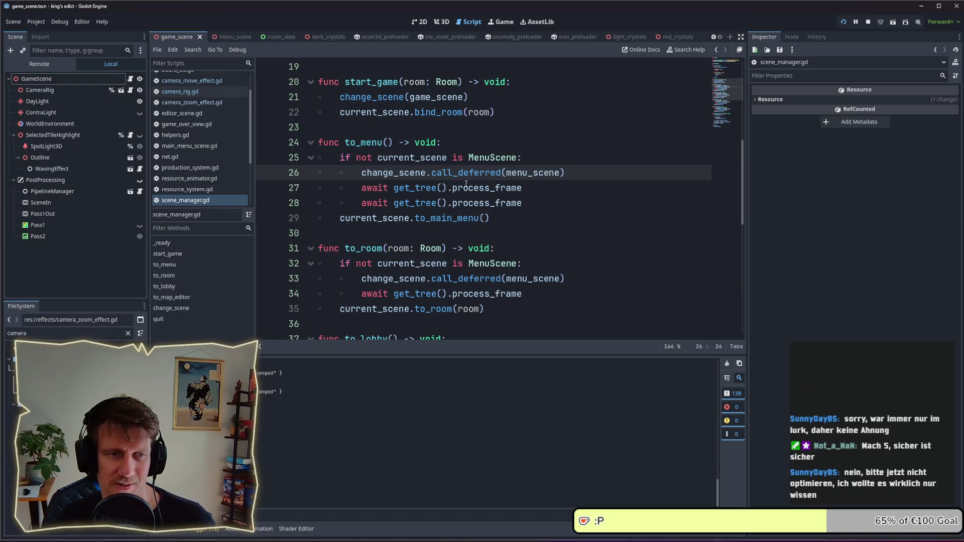
left_click_drag(432, 173, 563, 173)
left_click_drag(515, 211, 340, 217)
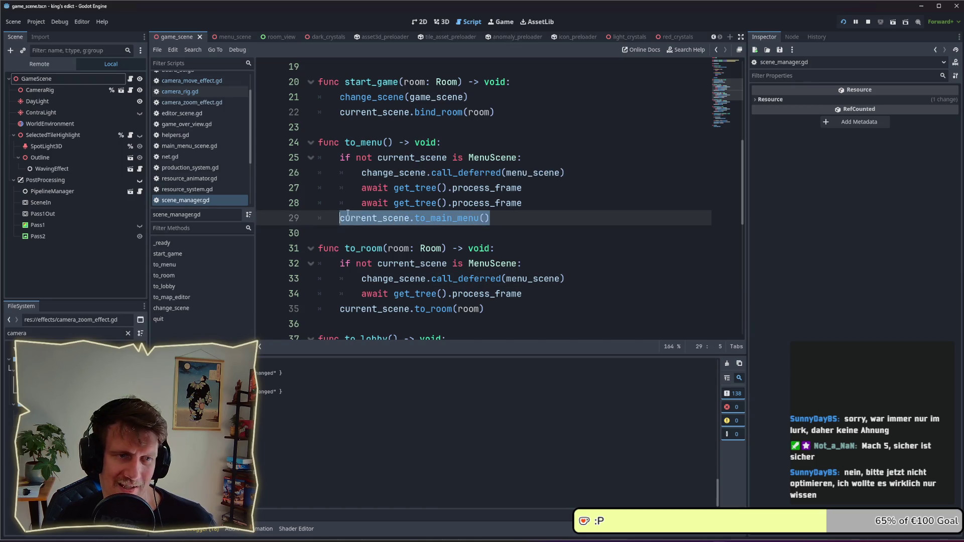
left_click_drag(523, 188, 403, 188)
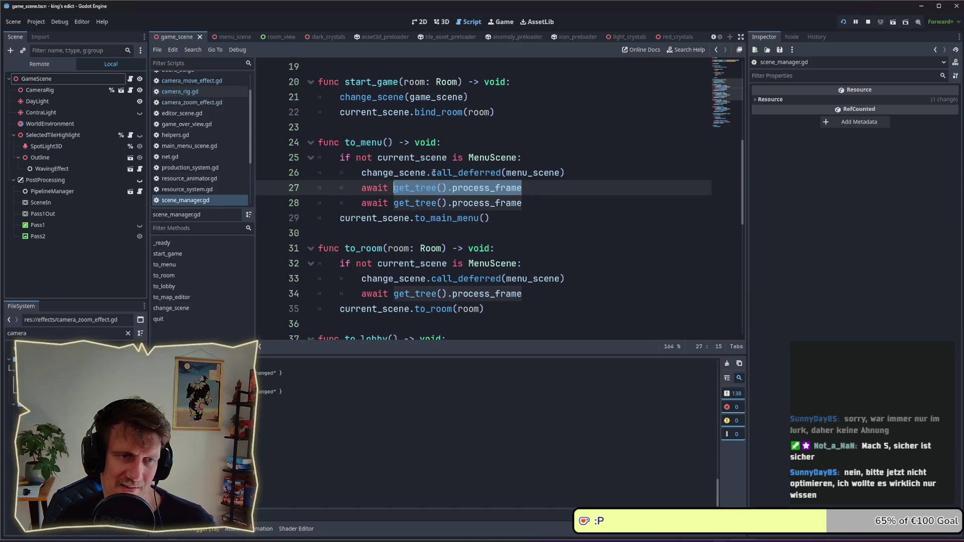
left_click(534, 194)
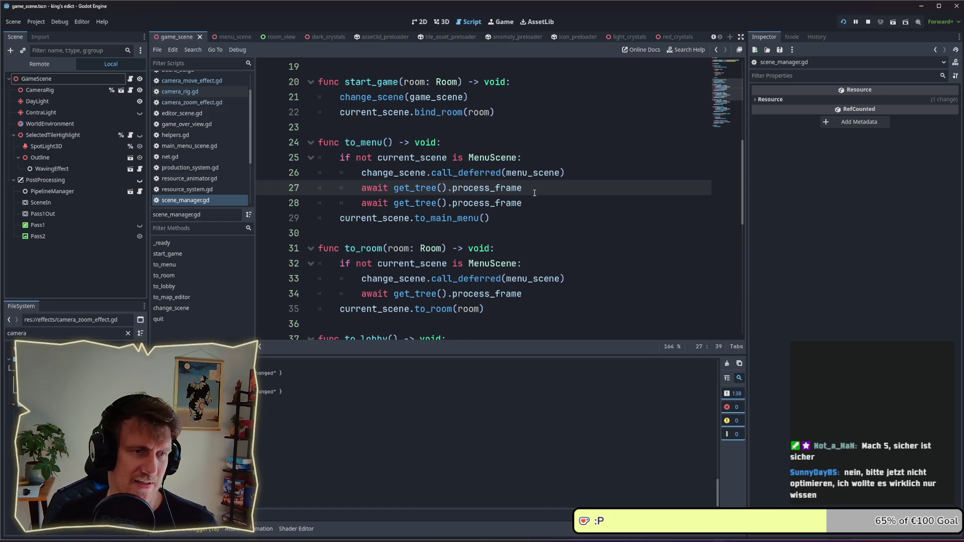
key("alt+Up")
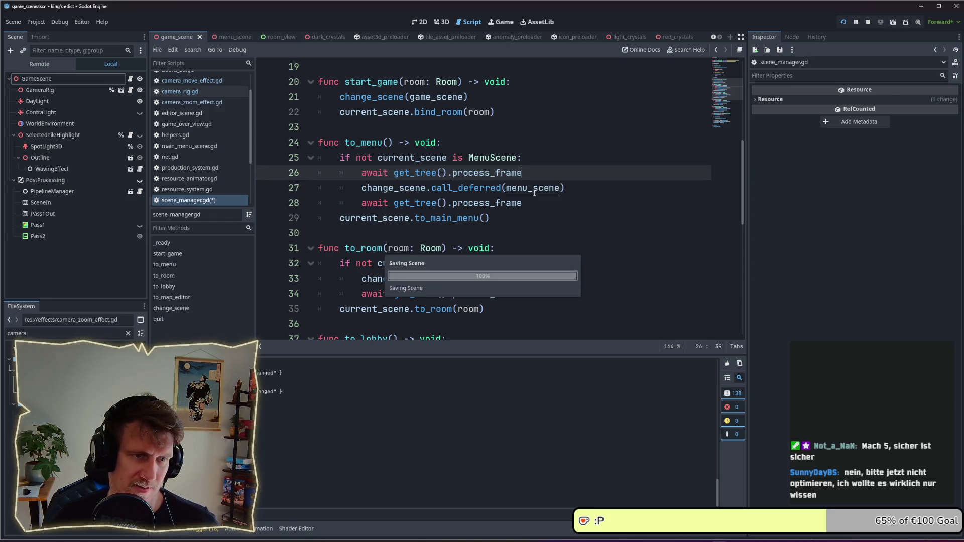
Step: Drop call_deferred so change_scene(menu_scene) runs directly, delete the extra await, save and relaunch
left_click(465, 187)
double_click(466, 187)
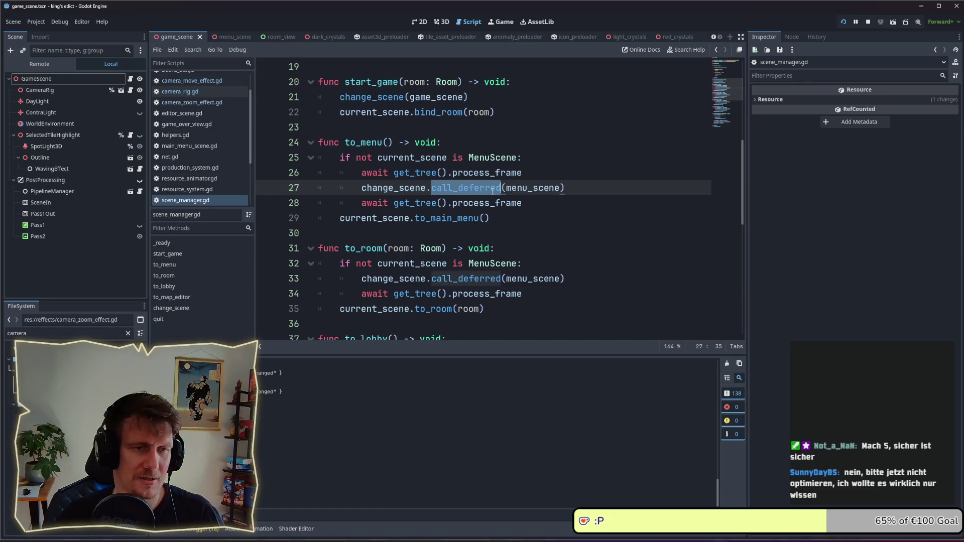
key("BackSpace")
key("BackSpace")
triple_click(495, 202)
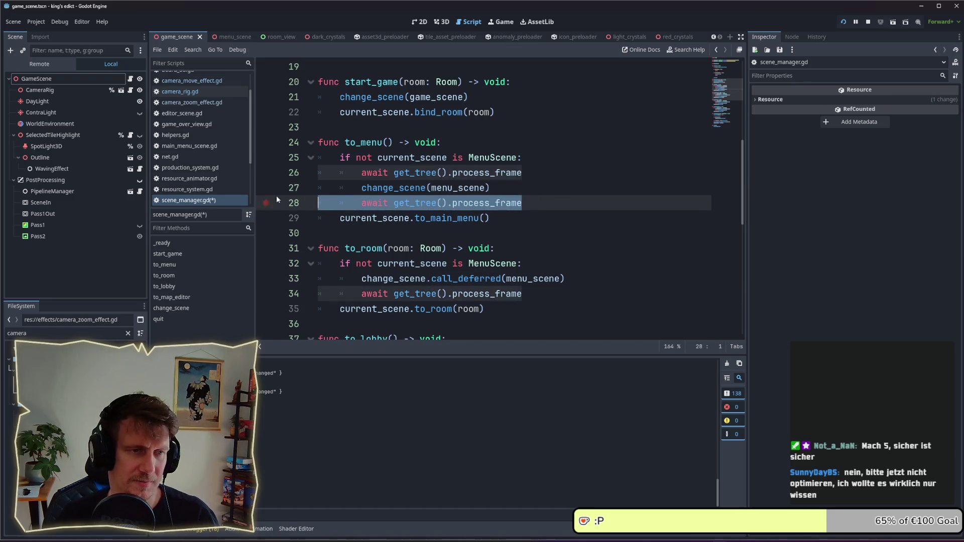
key("BackSpace")
key("ctrl+s")
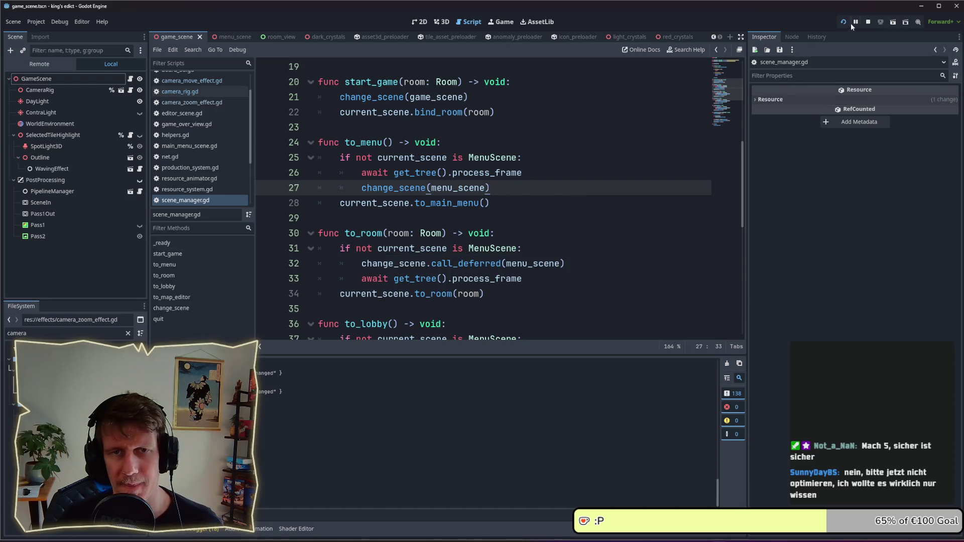
left_click(843, 22)
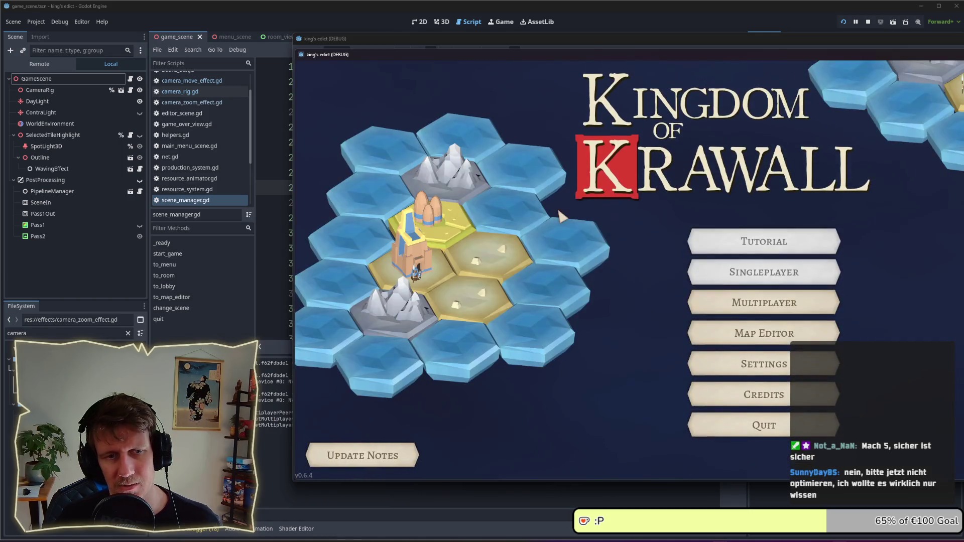
Step: Start and quit two multiplayer matches via the pause menu, confirming each returns to the main menu
left_click(753, 302)
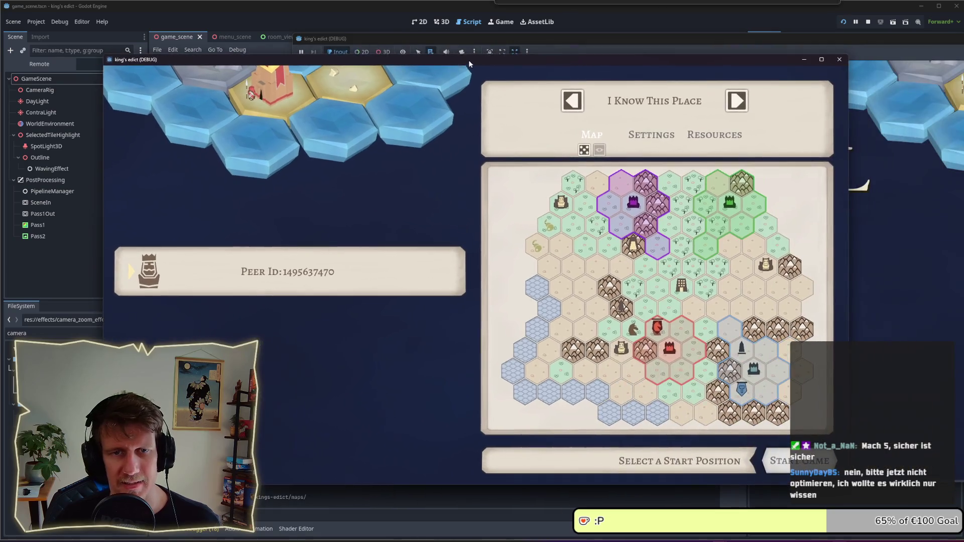
left_click(778, 461)
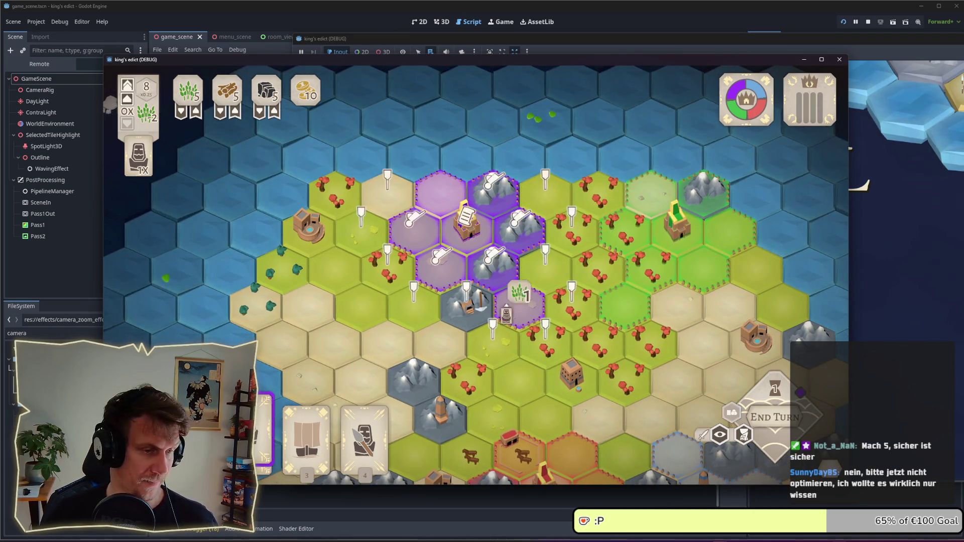
key("Escape")
left_click(477, 303)
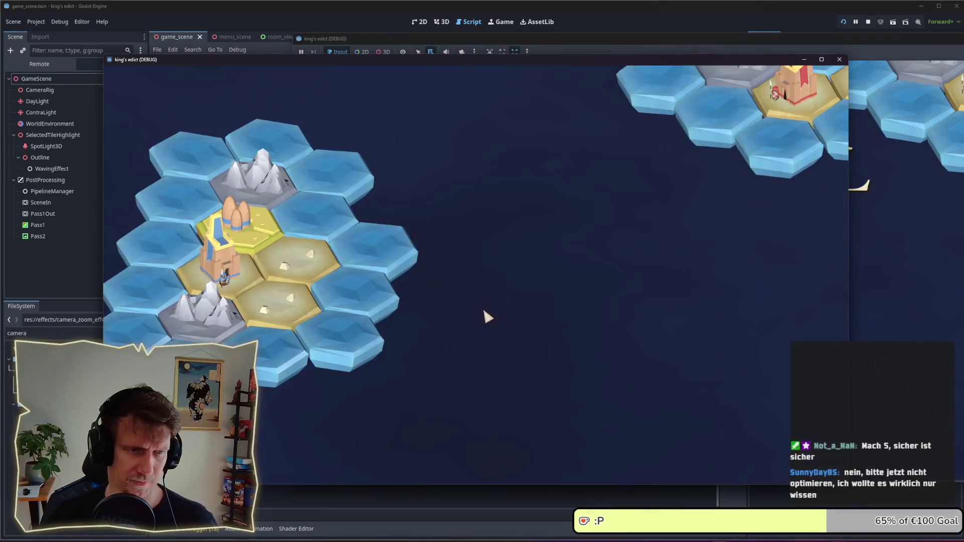
key("Return")
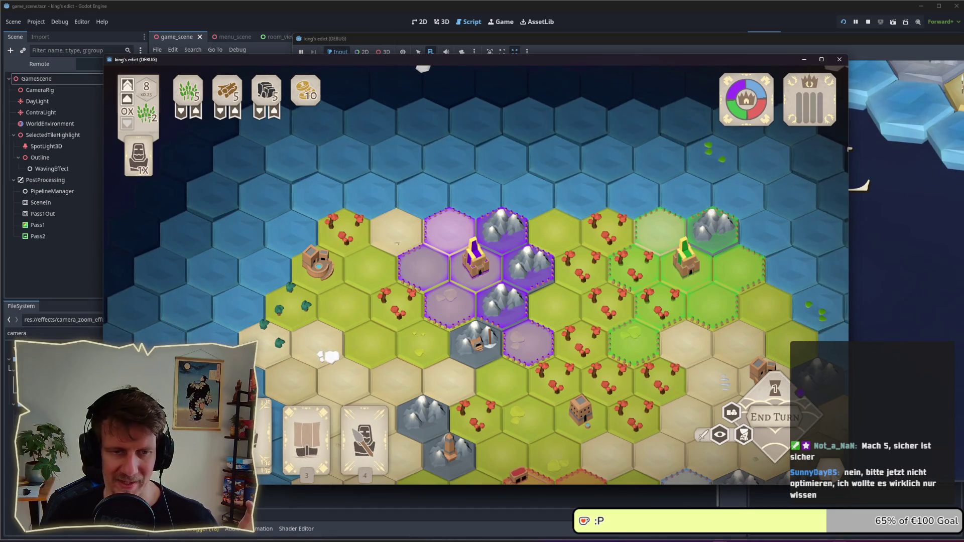
key("Escape")
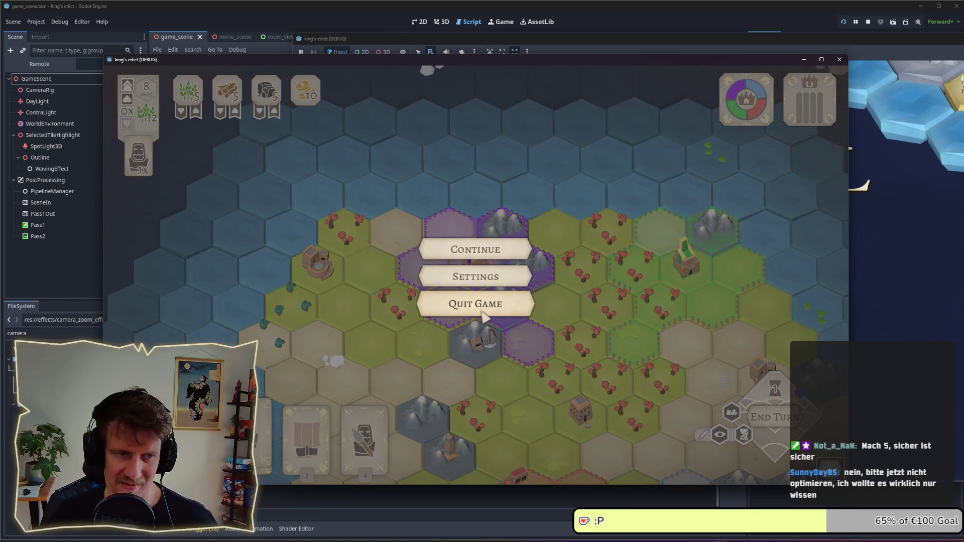
left_click(483, 311)
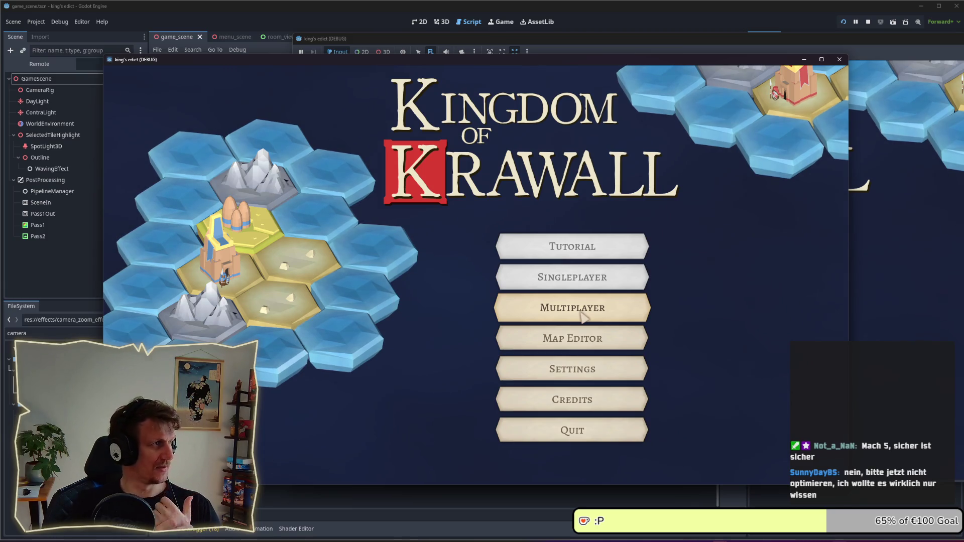
Step: Start a match from the purple start, quit it to the main menu, and stop the game
left_click(581, 312)
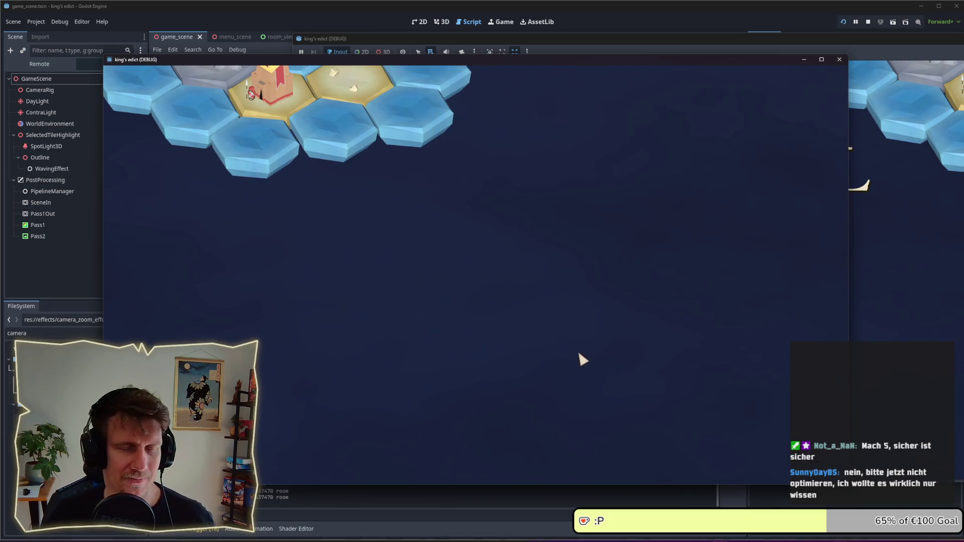
left_click(639, 228)
left_click(796, 461)
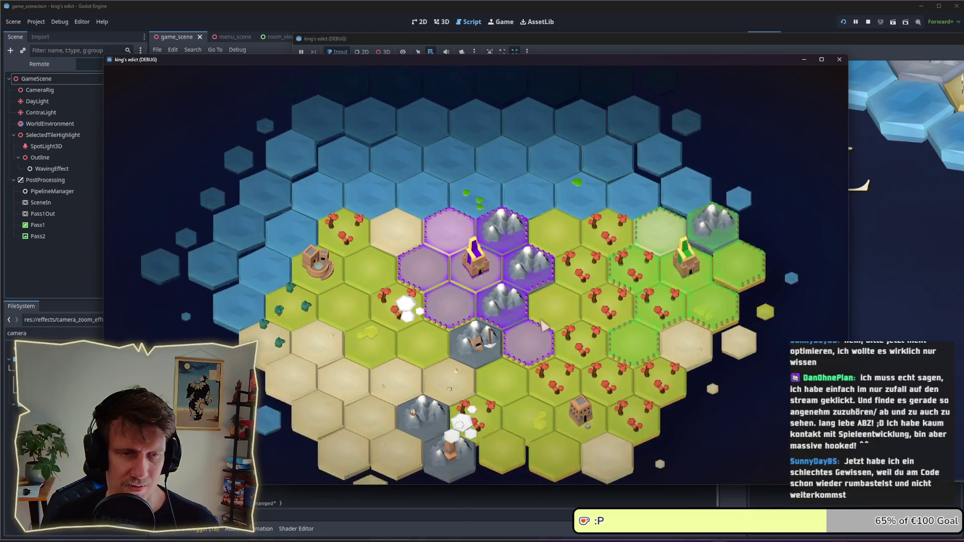
key("Escape")
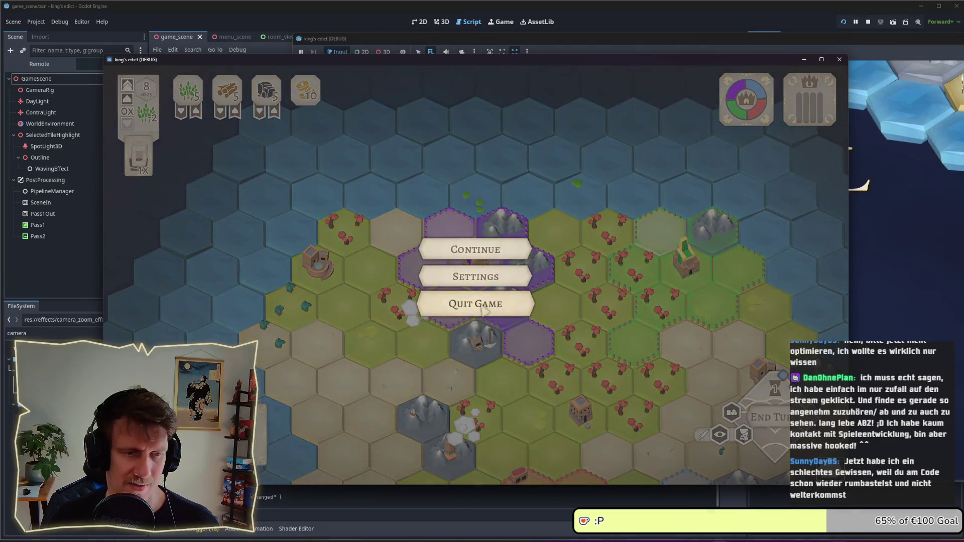
left_click(477, 304)
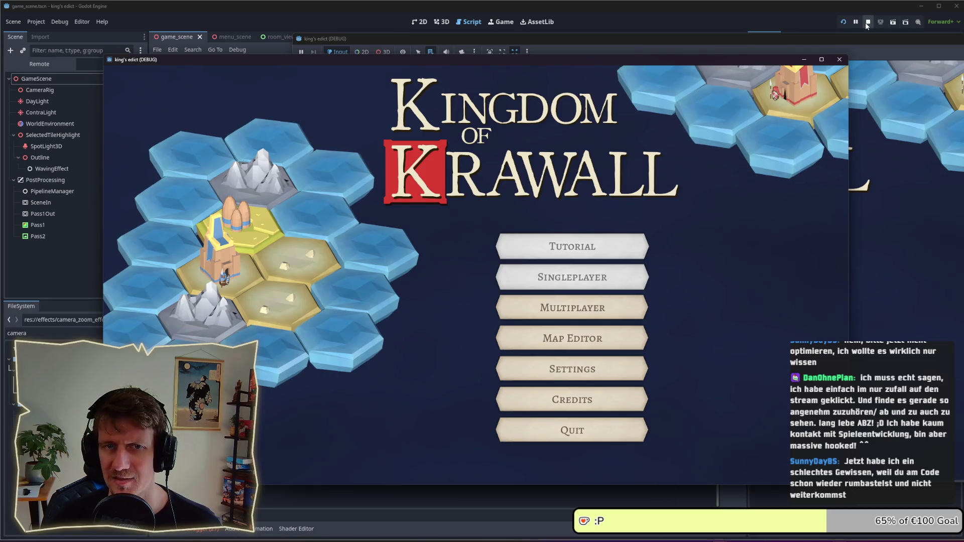
left_click(572, 430)
left_click_drag(522, 173, 362, 173)
left_click_drag(490, 188, 362, 188)
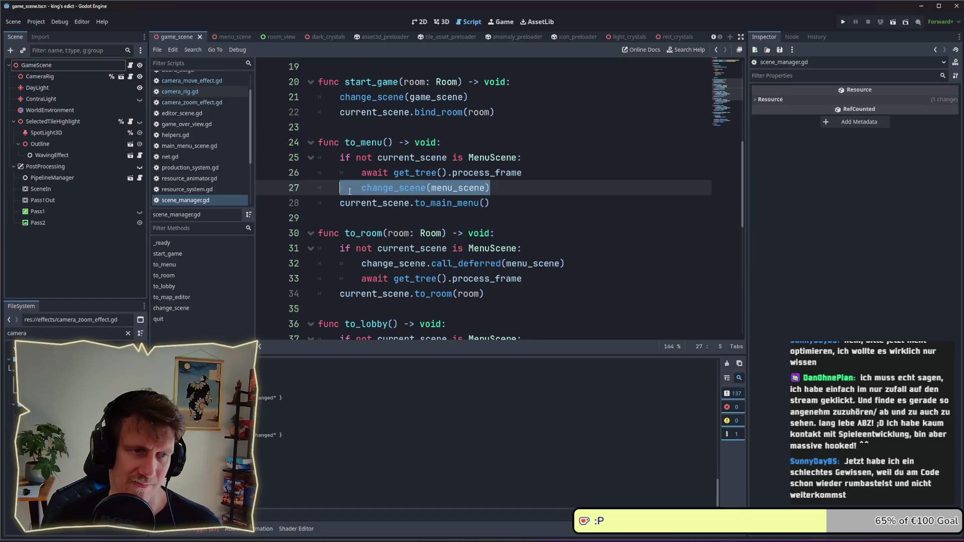
left_click(506, 200)
left_click_drag(506, 202, 336, 206)
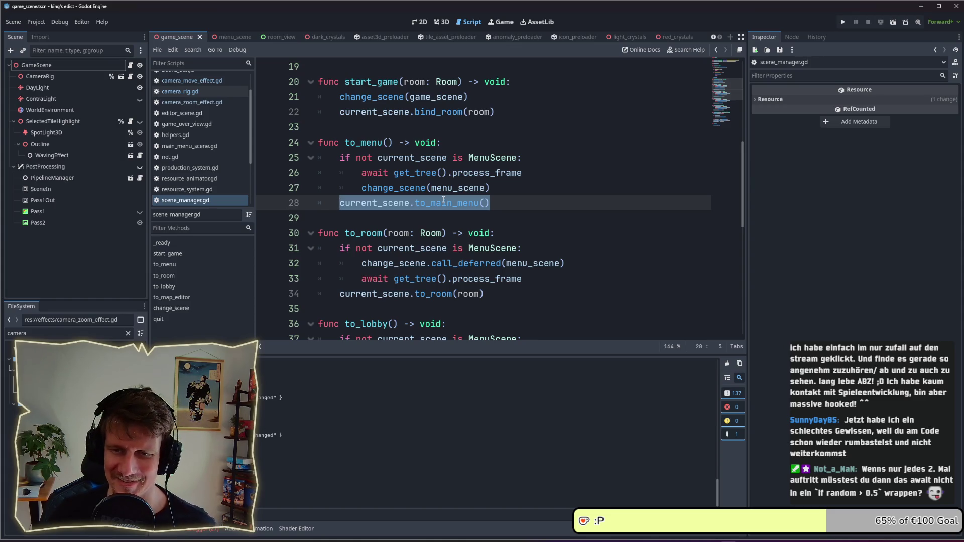
left_click(447, 216)
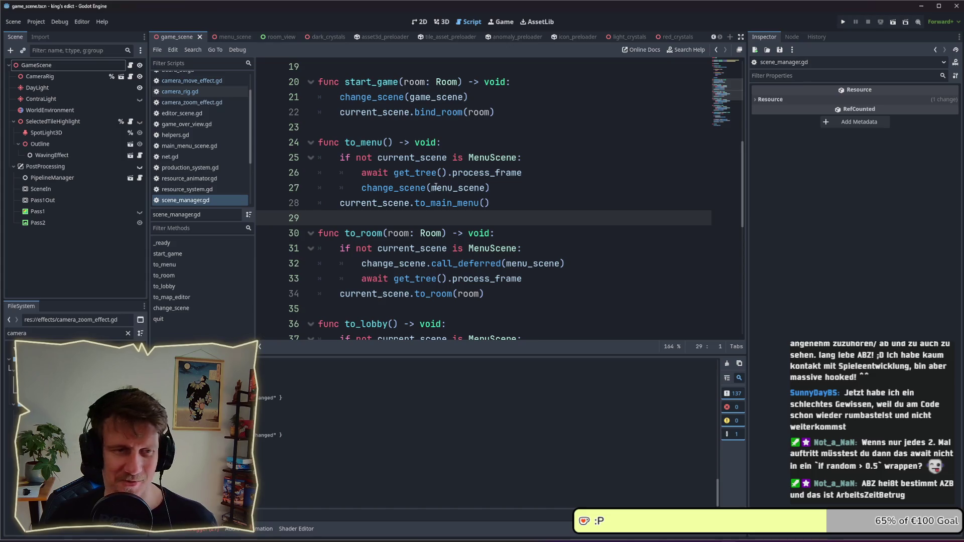
left_click(452, 233)
left_click(450, 221)
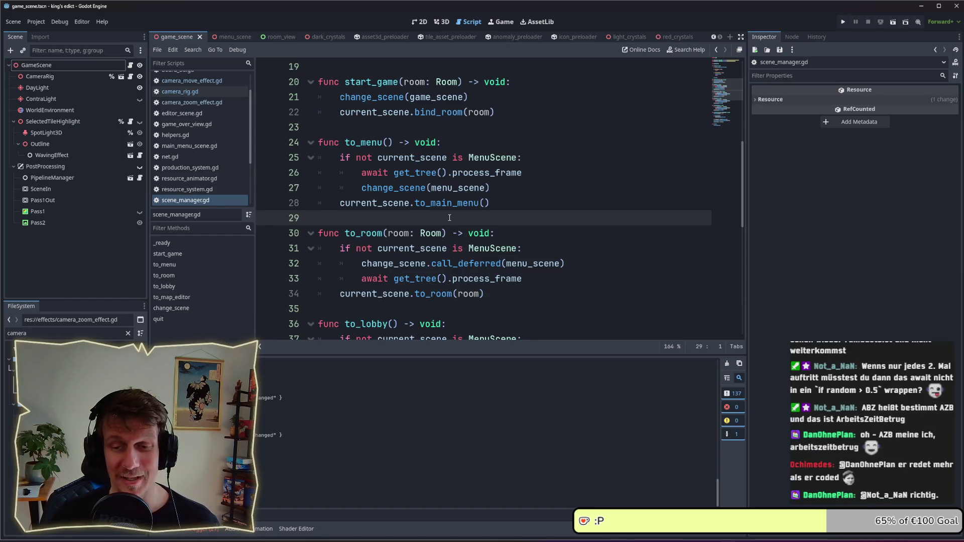
left_click(844, 22)
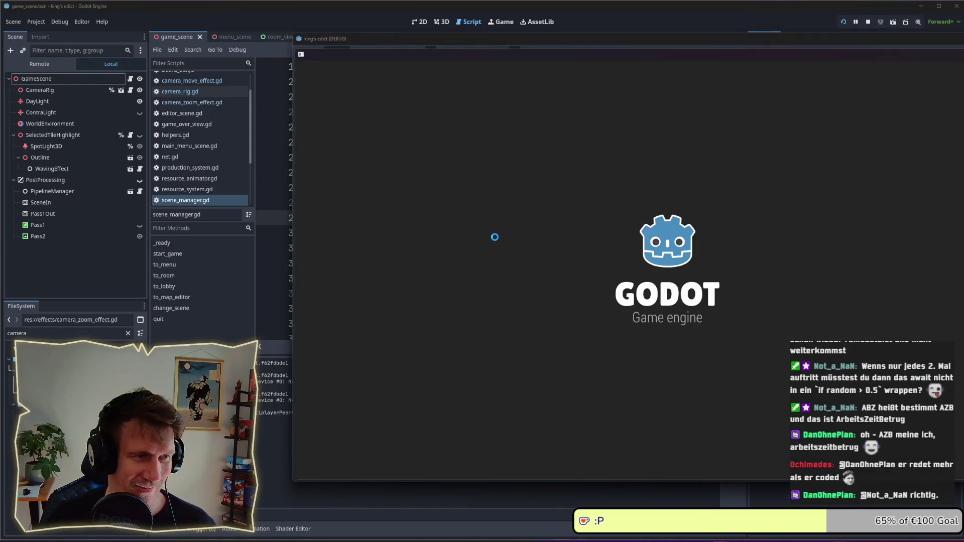
Step: Open the Multiplayer lobby and create a new game on I Know This Place
left_click(764, 311)
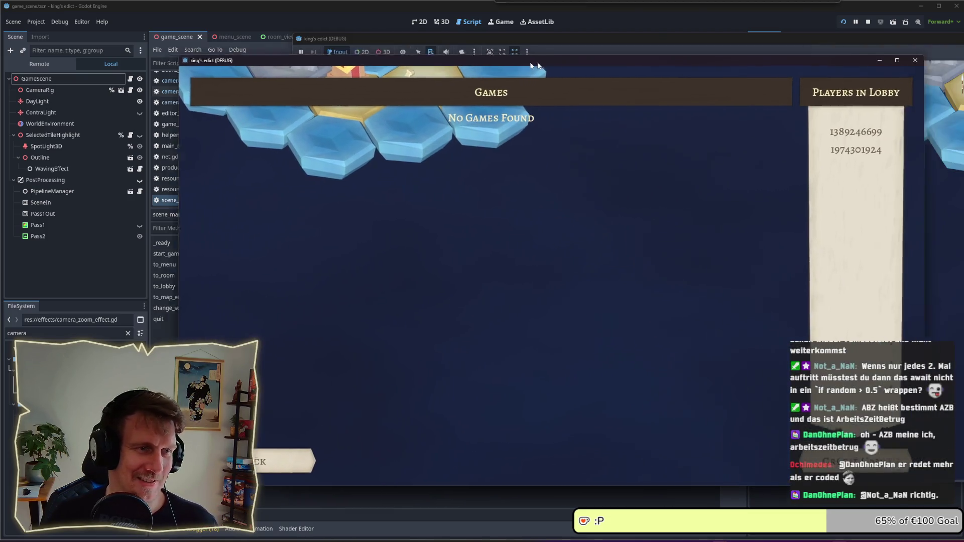
left_click(783, 457)
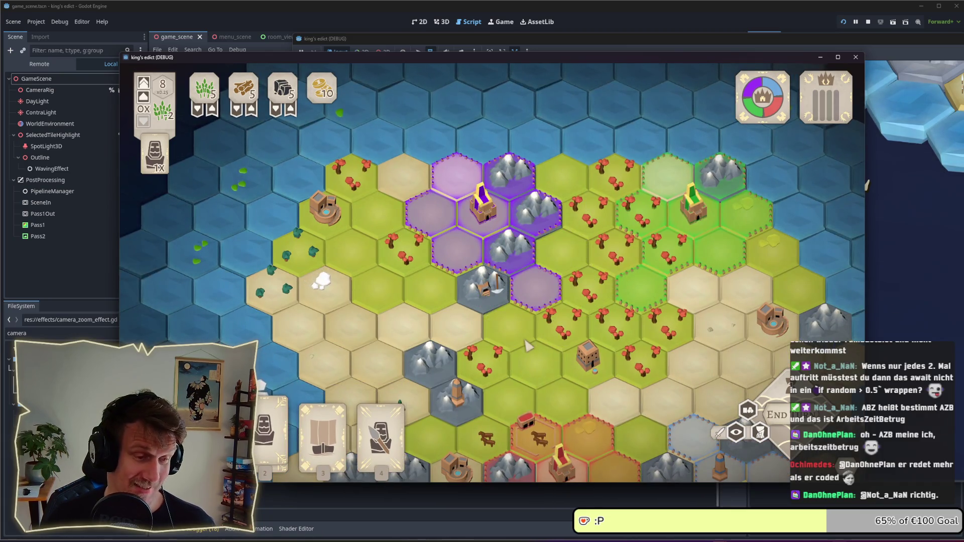
Step: Claim a bordering hex for purple with the Spearmen card, then pick it up again and cancel
key("4")
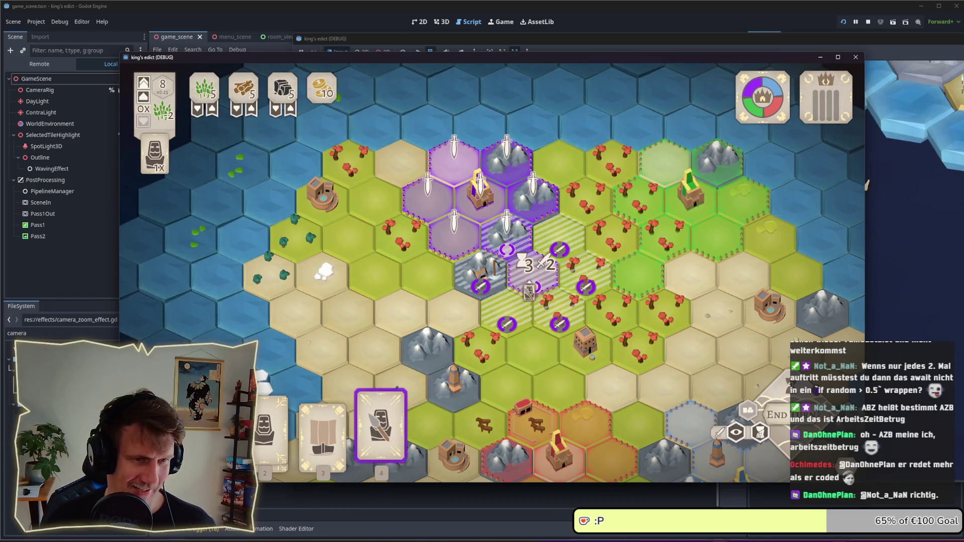
left_click(533, 285)
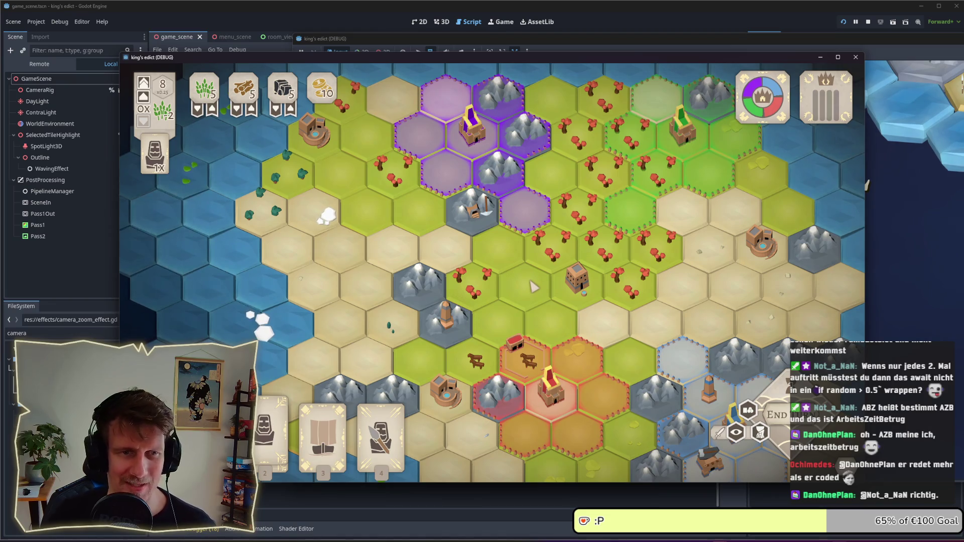
key("4")
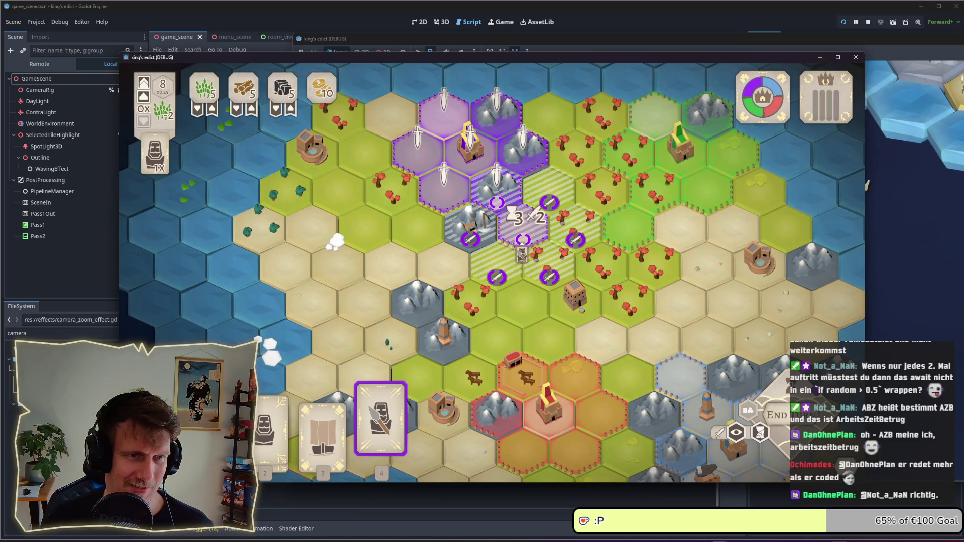
key("Escape")
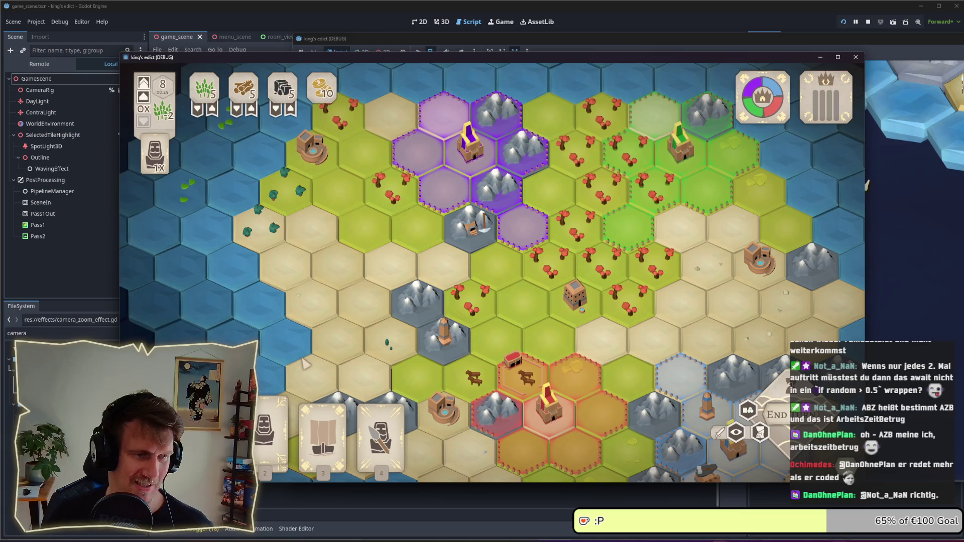
Step: Try the Spearmen card and the leftmost unit card, cancelling each without playing it
scroll(442, 274, "down", 3)
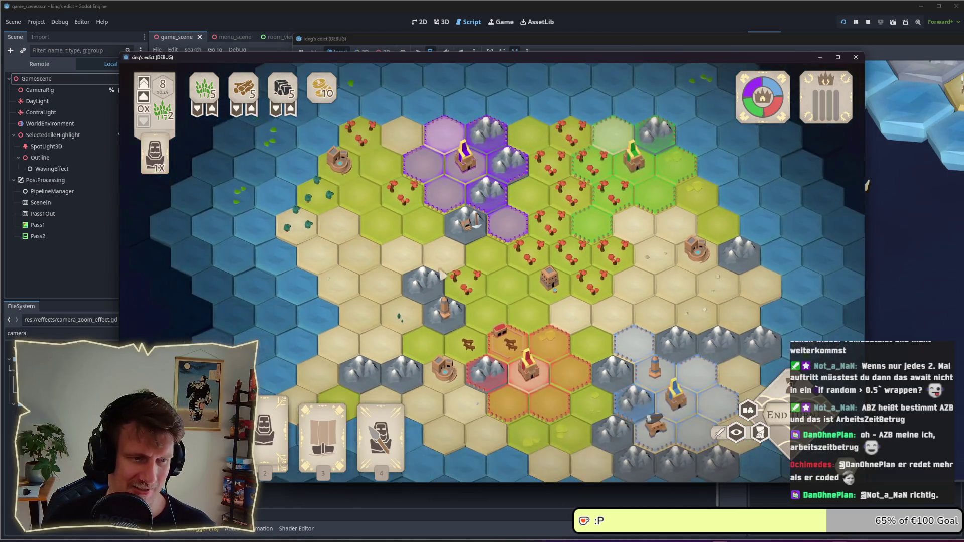
key("4")
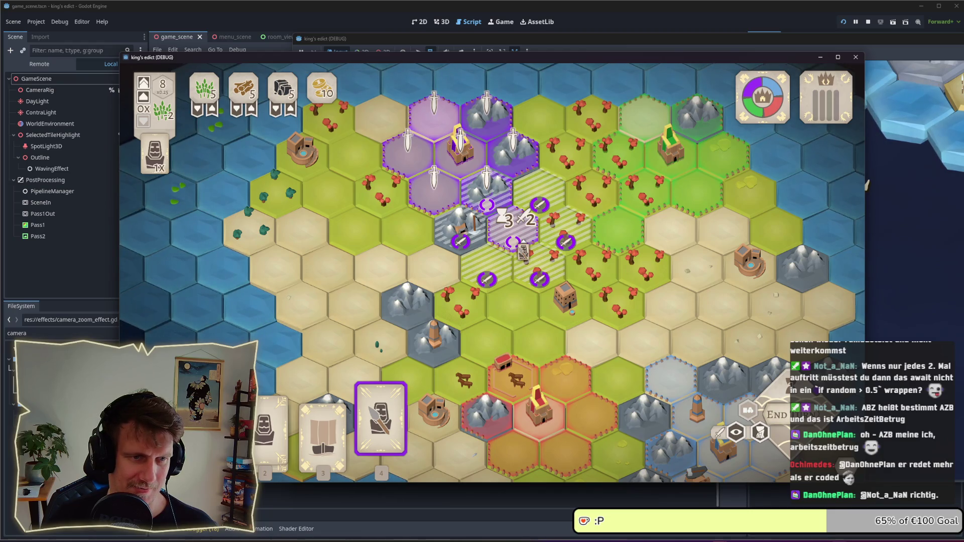
key("Escape")
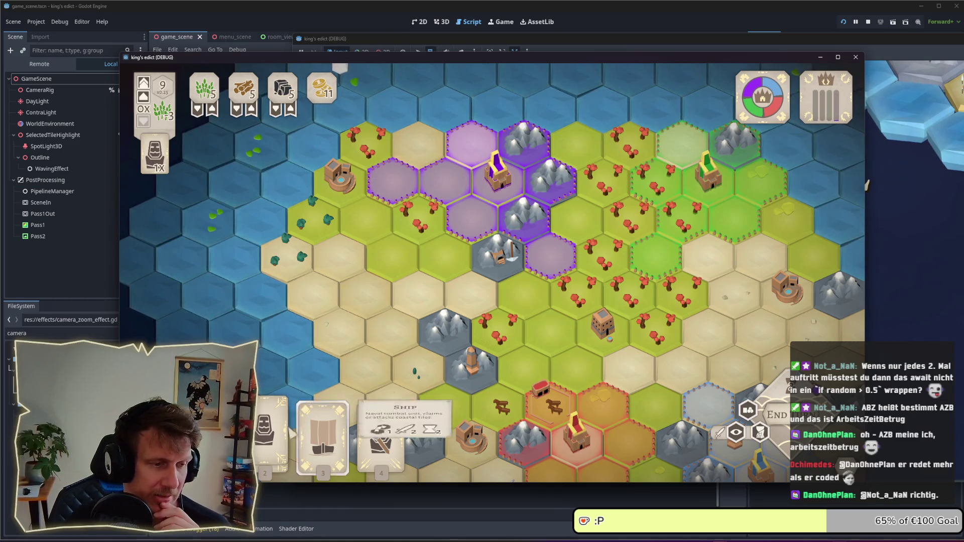
left_click(271, 422)
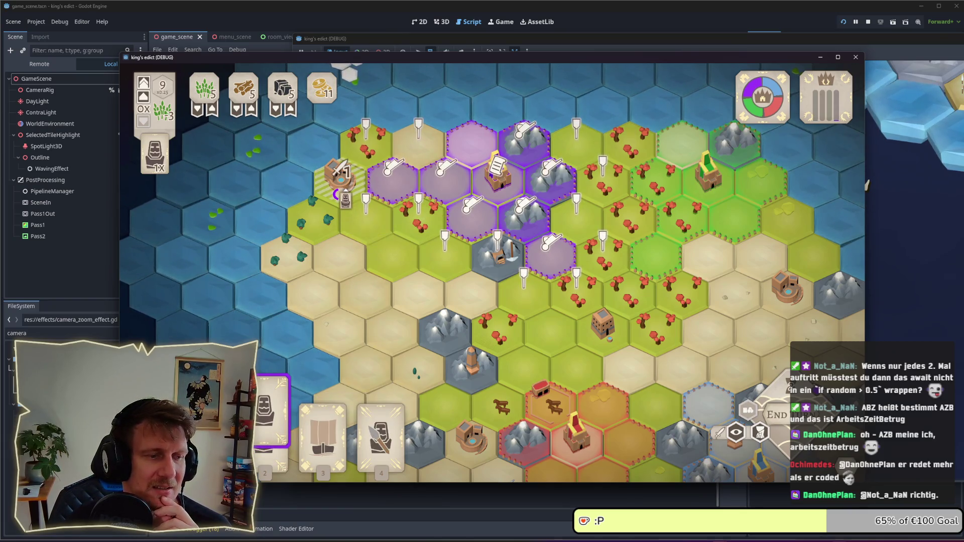
right_click(350, 193)
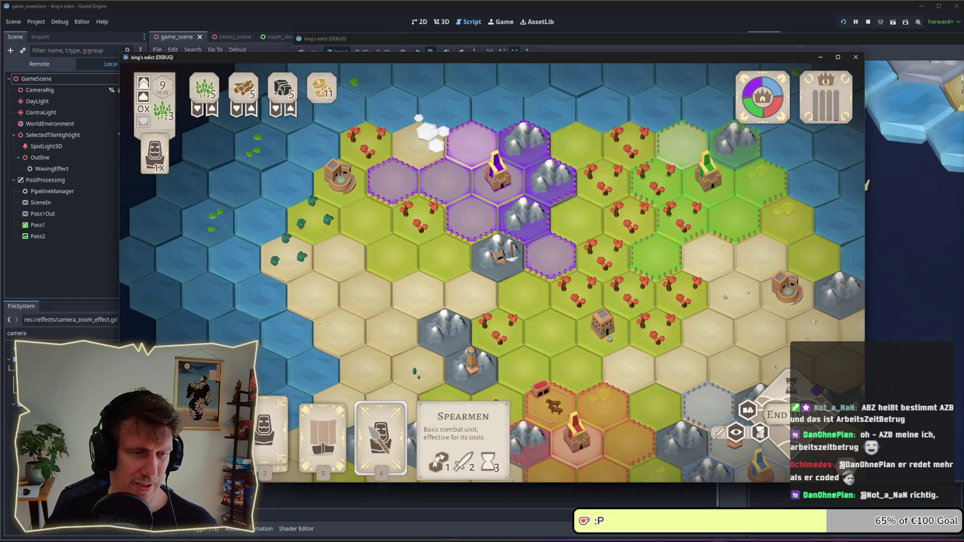
scroll(357, 222, "up", 3)
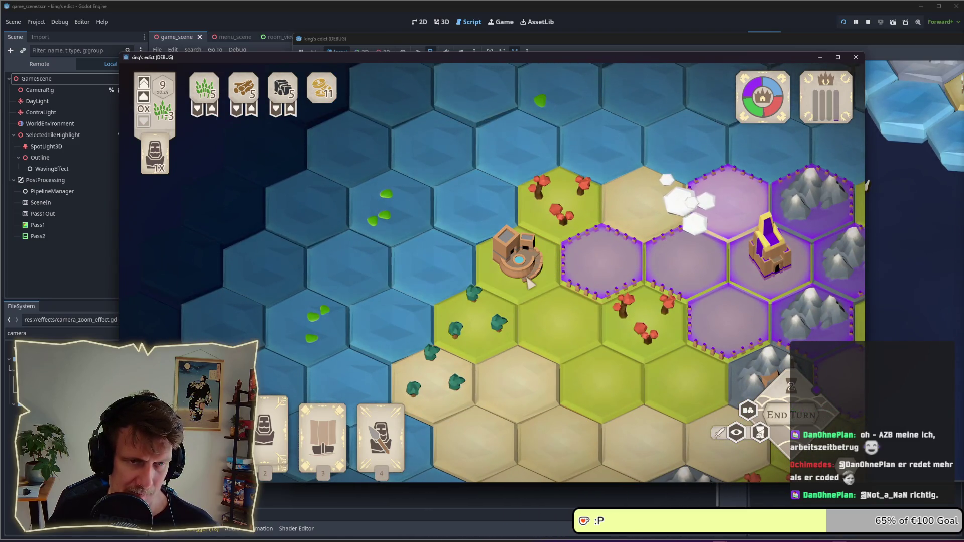
left_click(561, 323)
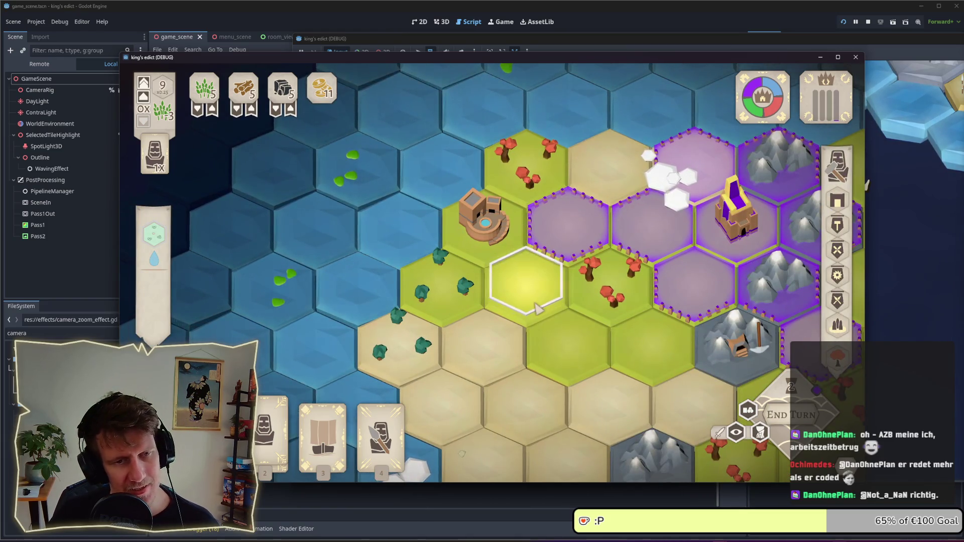
key("3")
key("4")
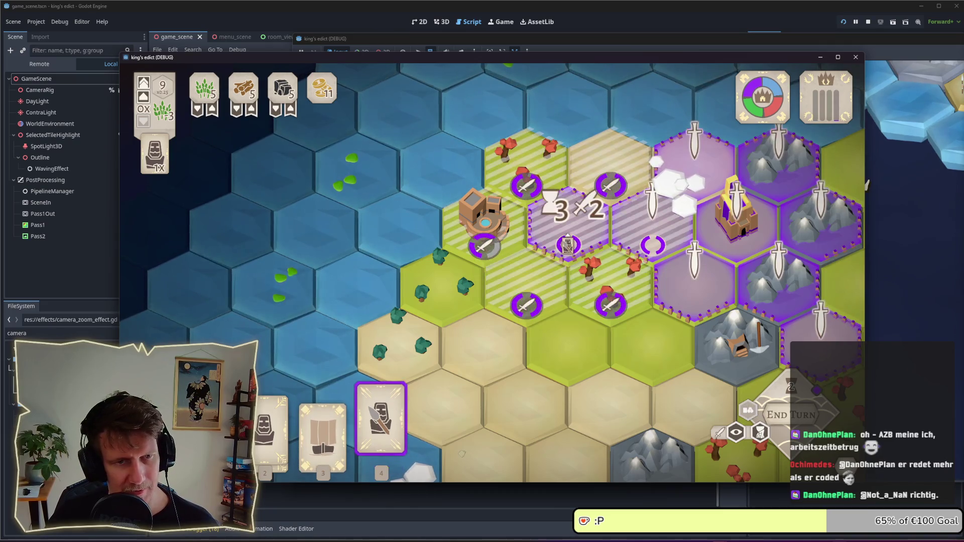
left_click(568, 228)
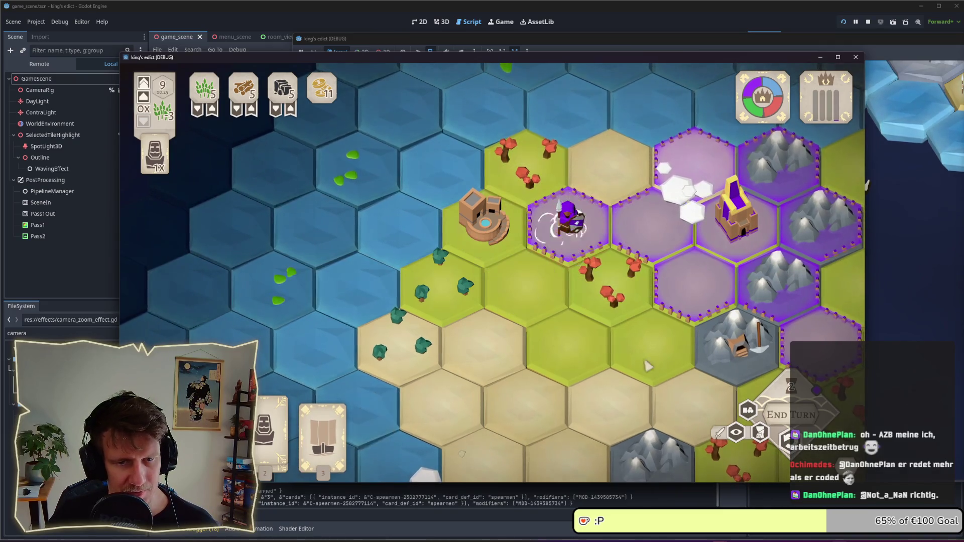
key("2")
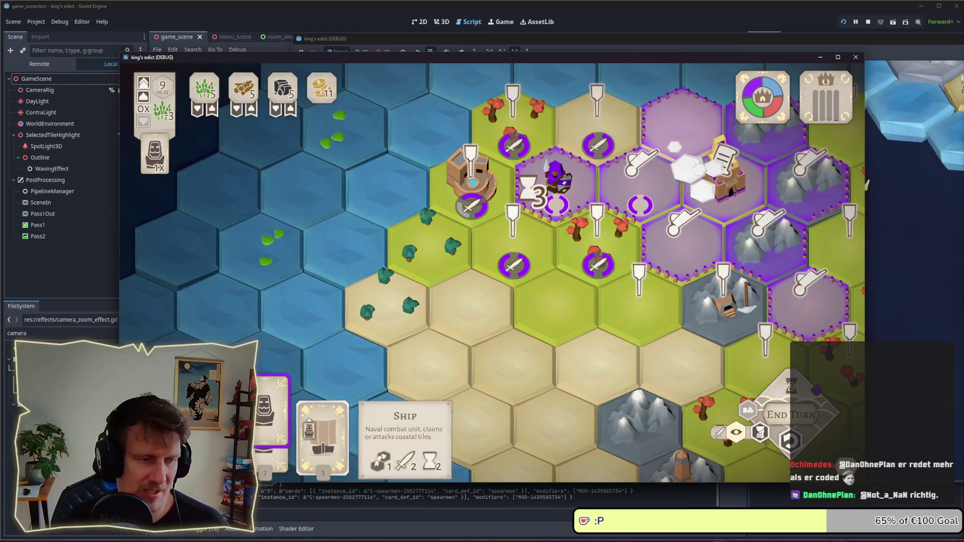
right_click(516, 277)
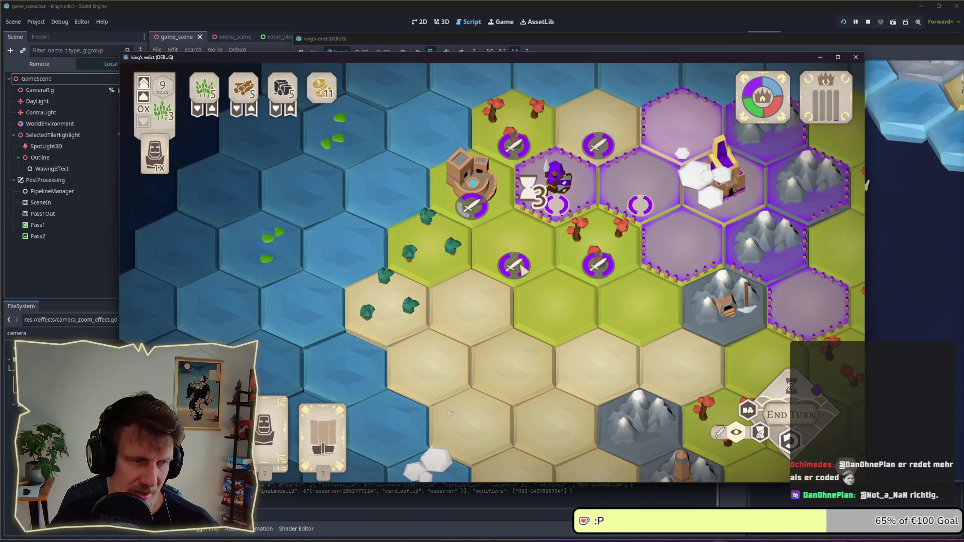
key("2")
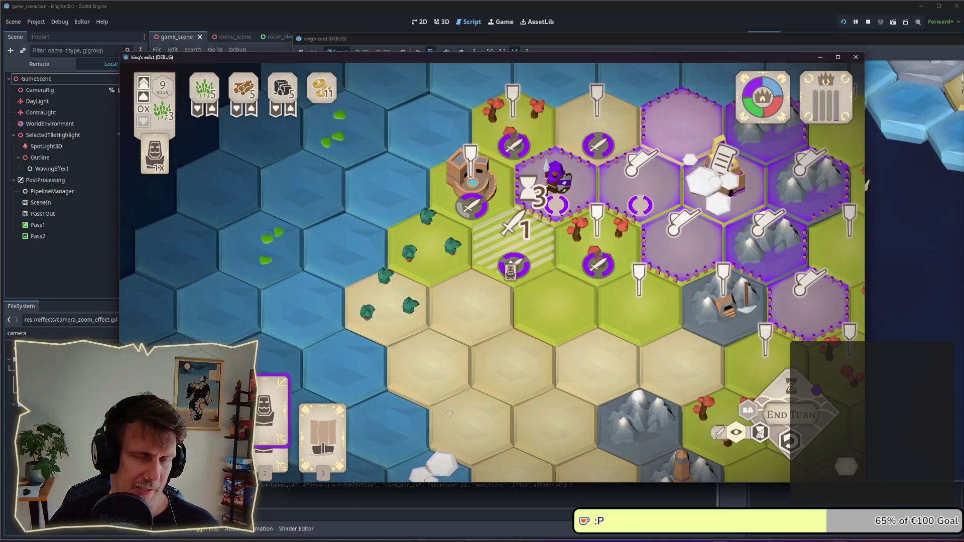
right_click(514, 270)
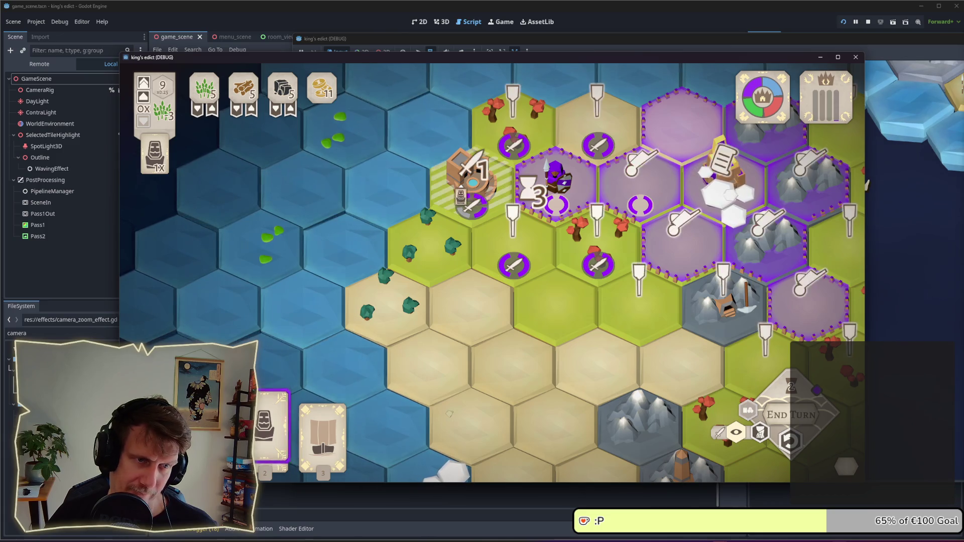
key("2")
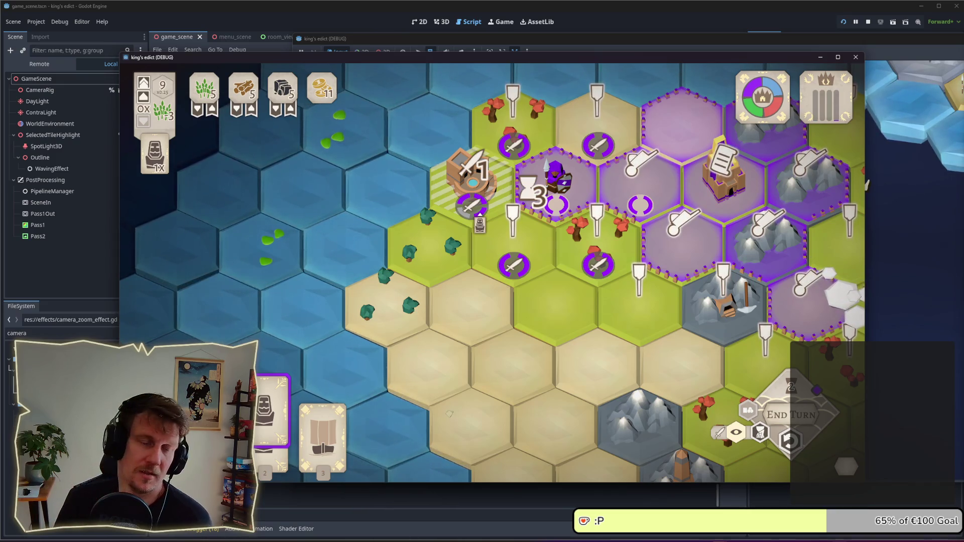
right_click(481, 221)
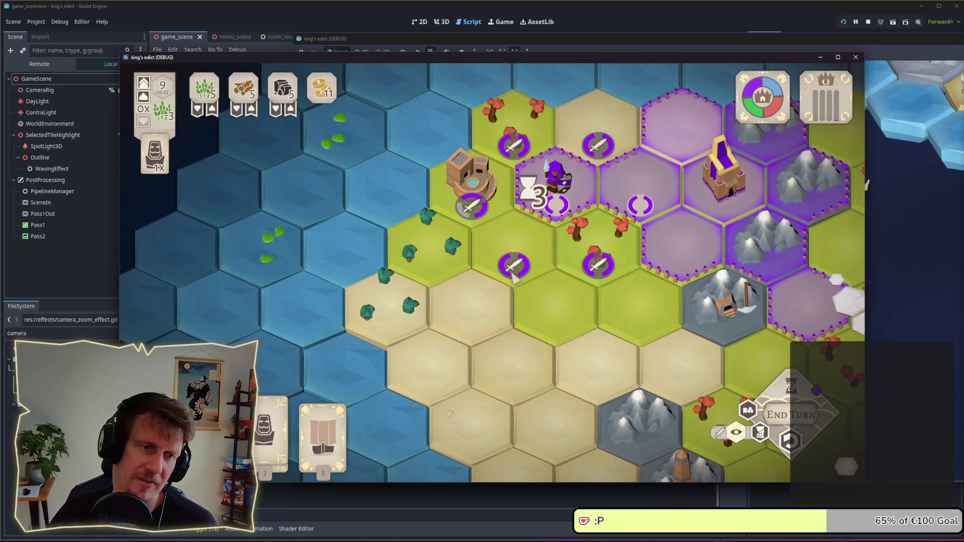
key("2")
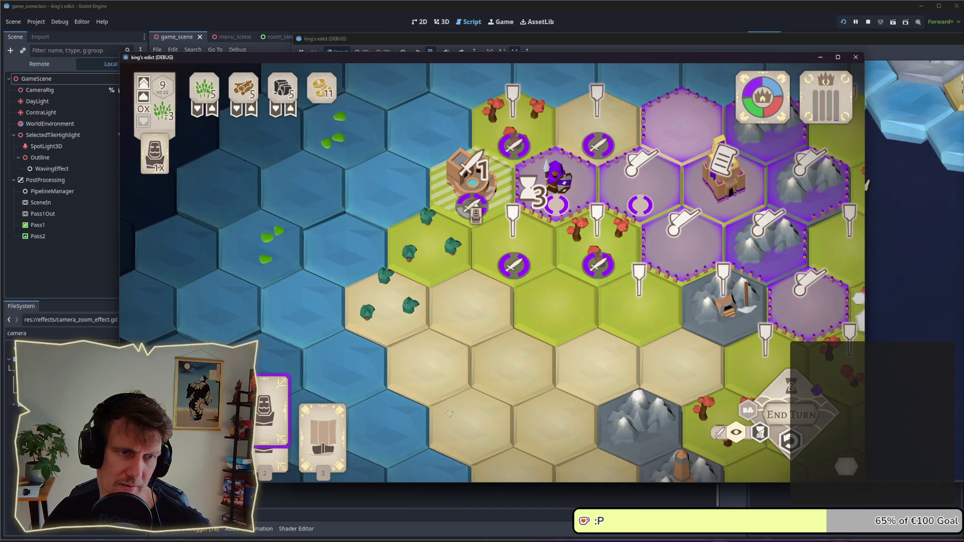
right_click(489, 207)
key("2")
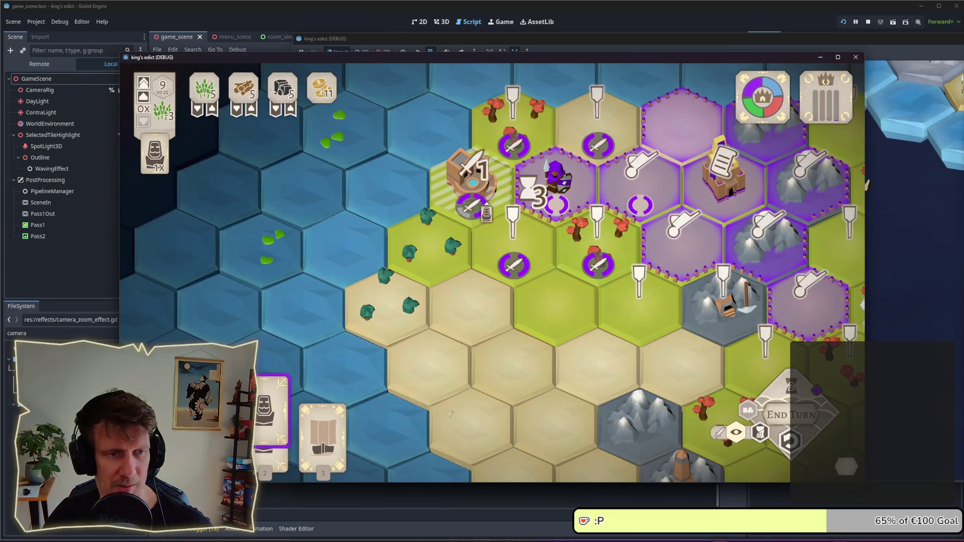
right_click(489, 207)
key("2")
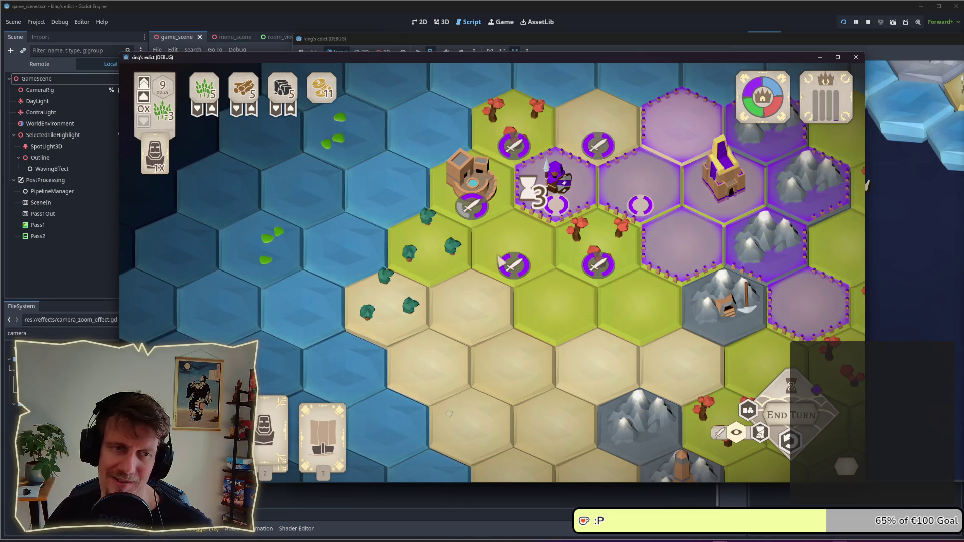
right_click(489, 207)
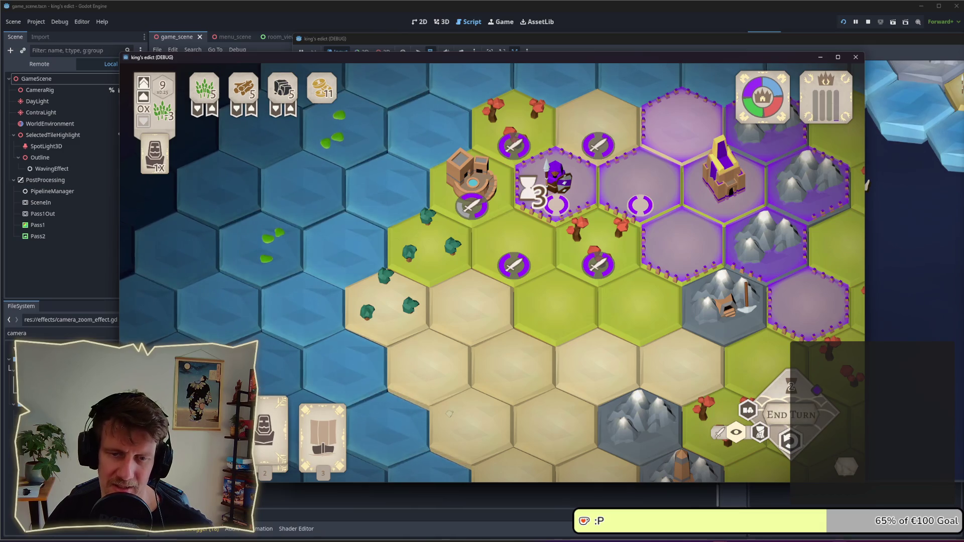
Step: Quit to the main menu and start a multiplayer game on Stone Mountain from red's start
key("Escape")
left_click(519, 308)
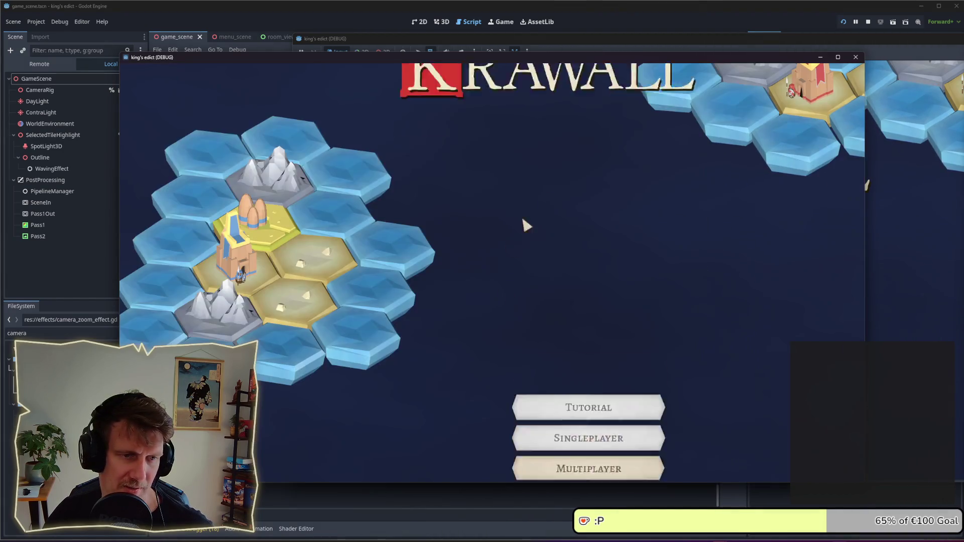
left_click(633, 308)
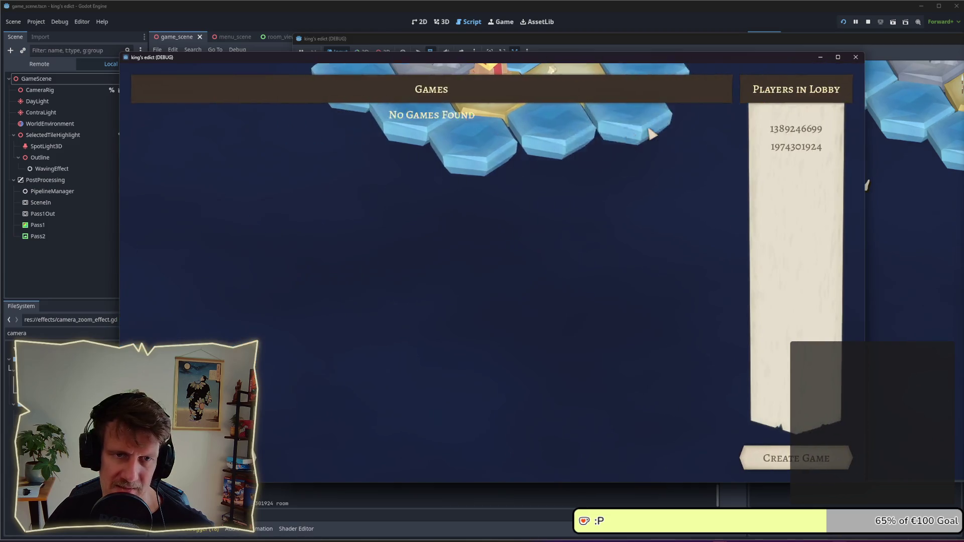
left_click(769, 457)
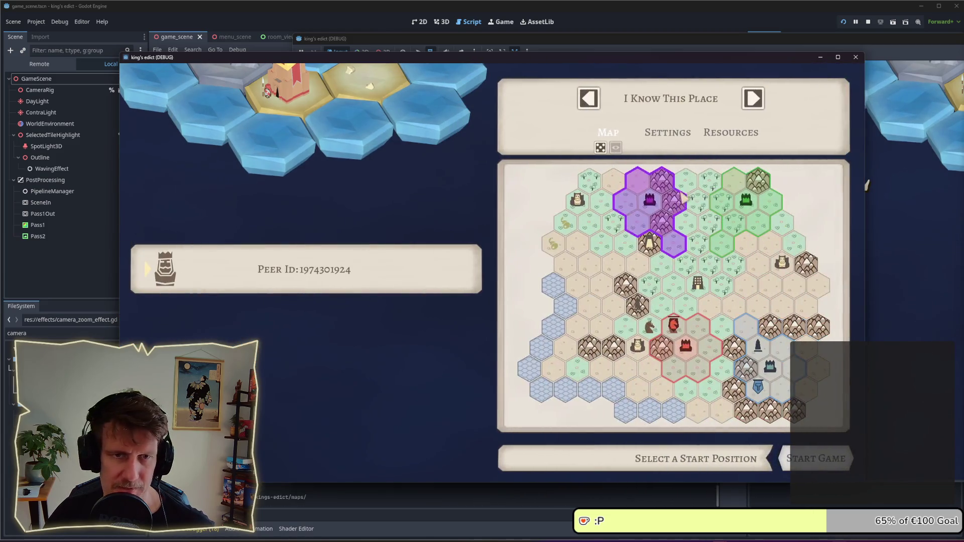
left_click(687, 106)
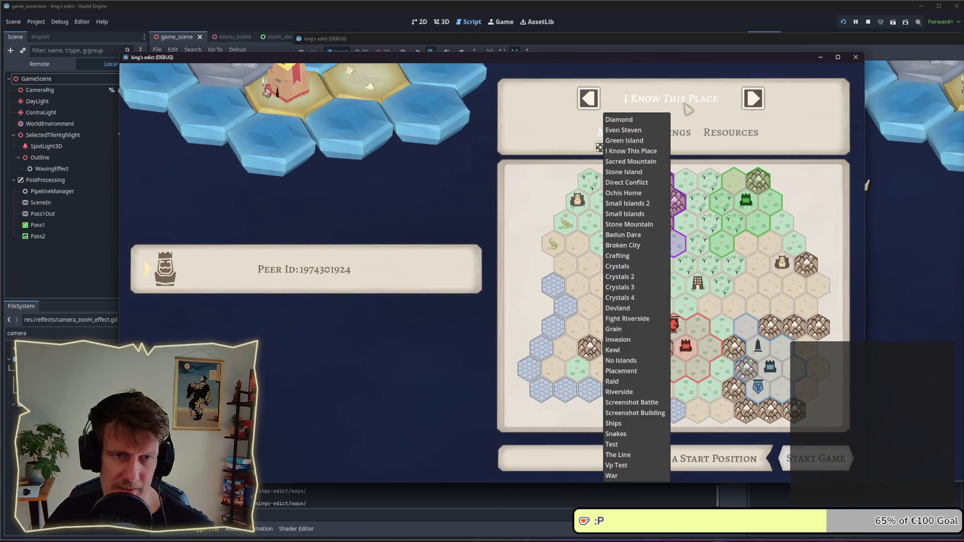
left_click(642, 224)
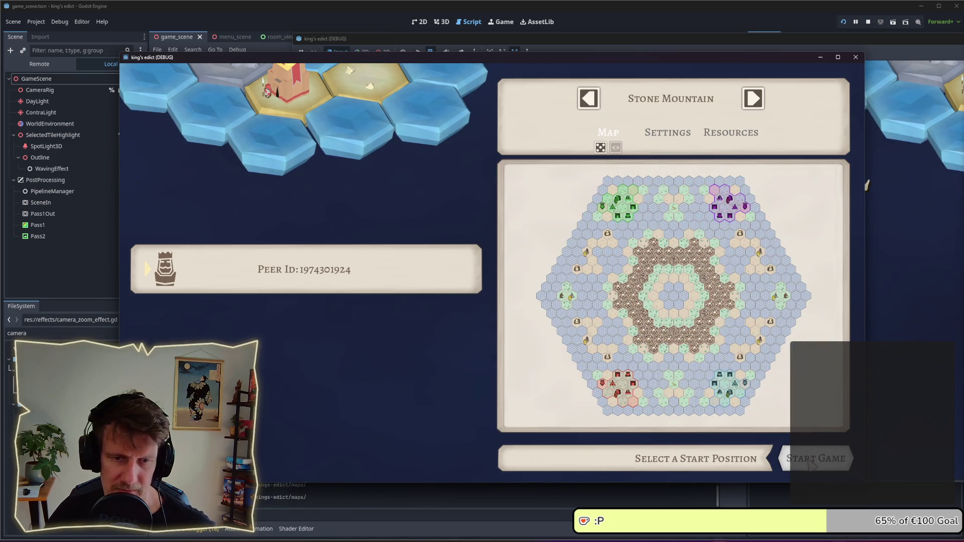
left_click(625, 392)
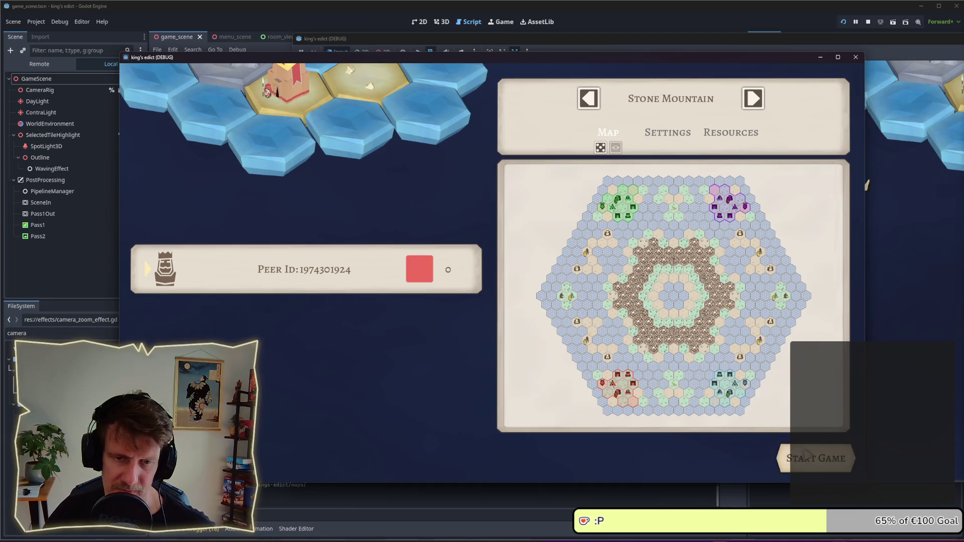
left_click(816, 459)
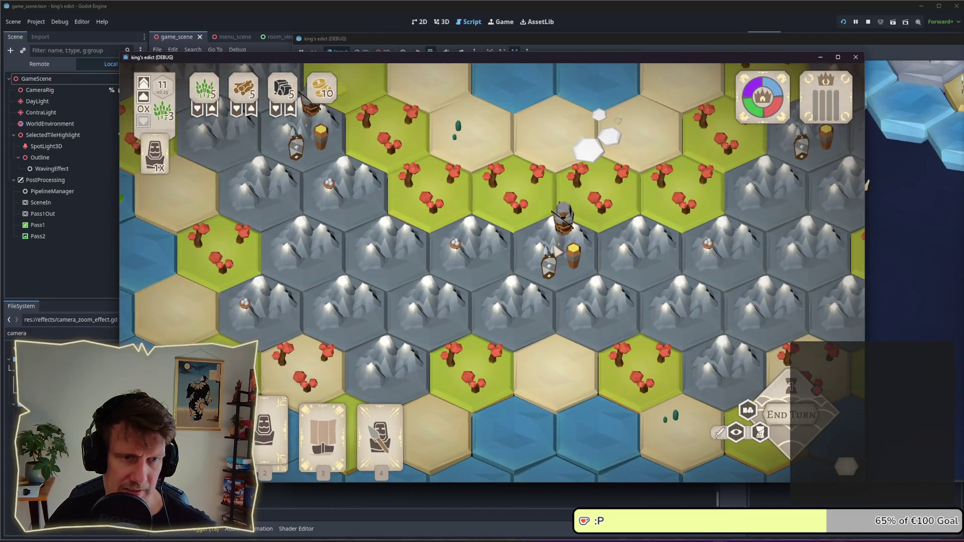
Step: Inspect a tile, show the tile overlay markers, and pan the map toward the southern coast
left_click(557, 251)
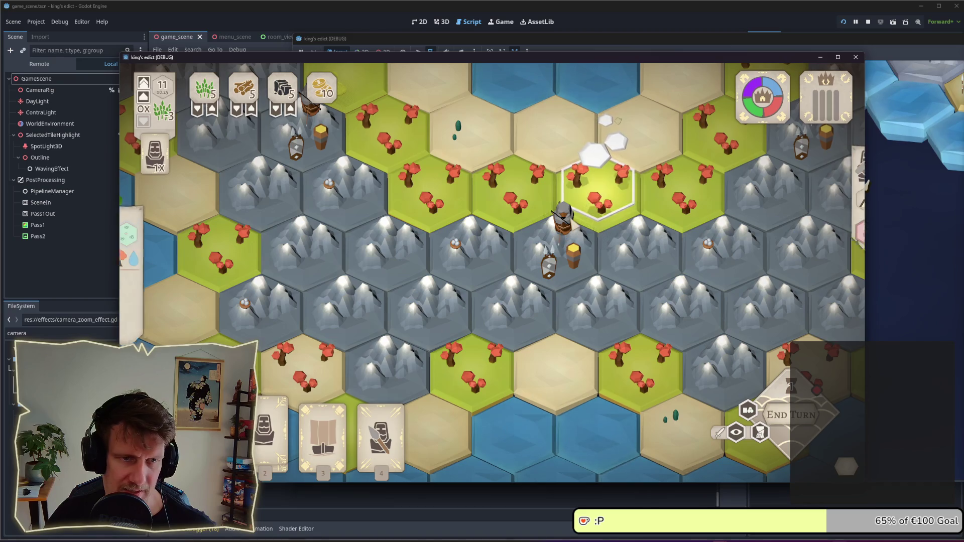
left_click(736, 432)
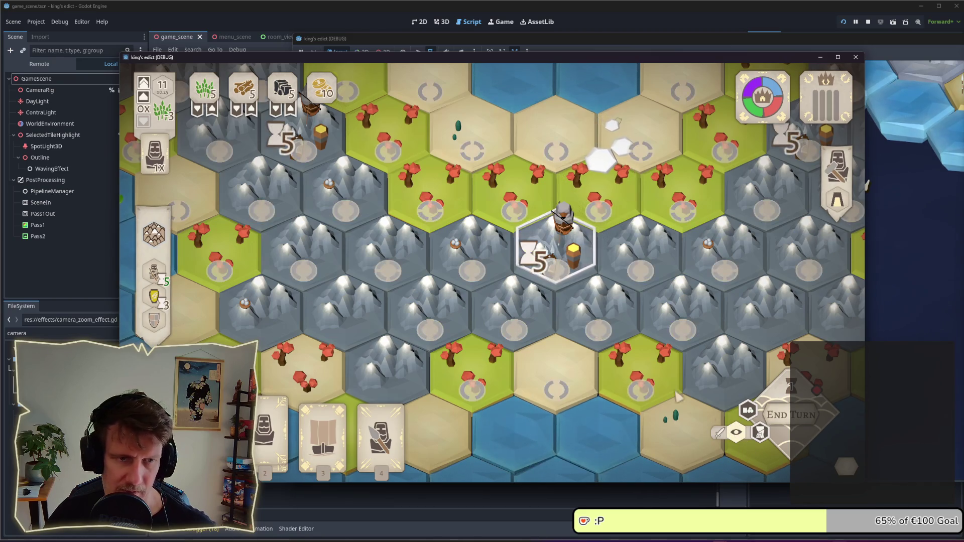
key("Escape")
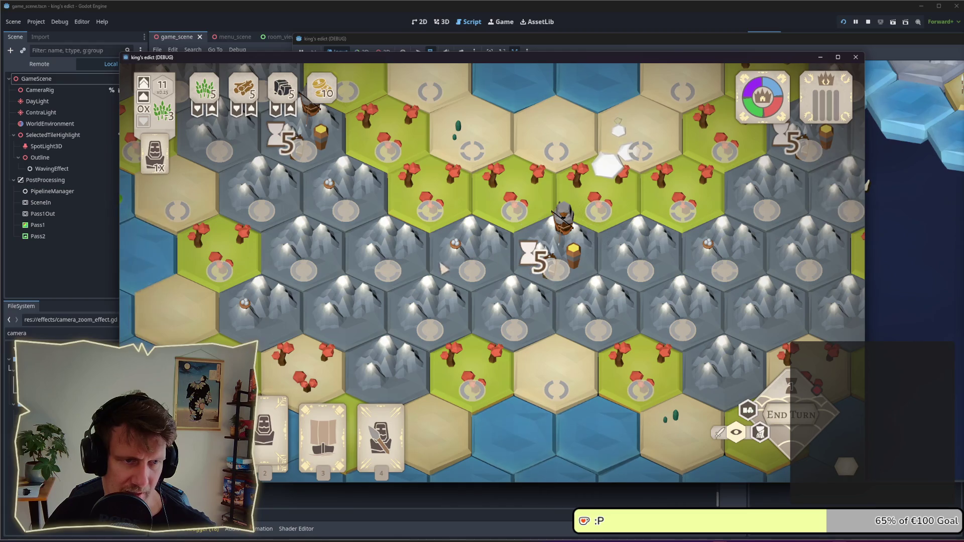
key("a")
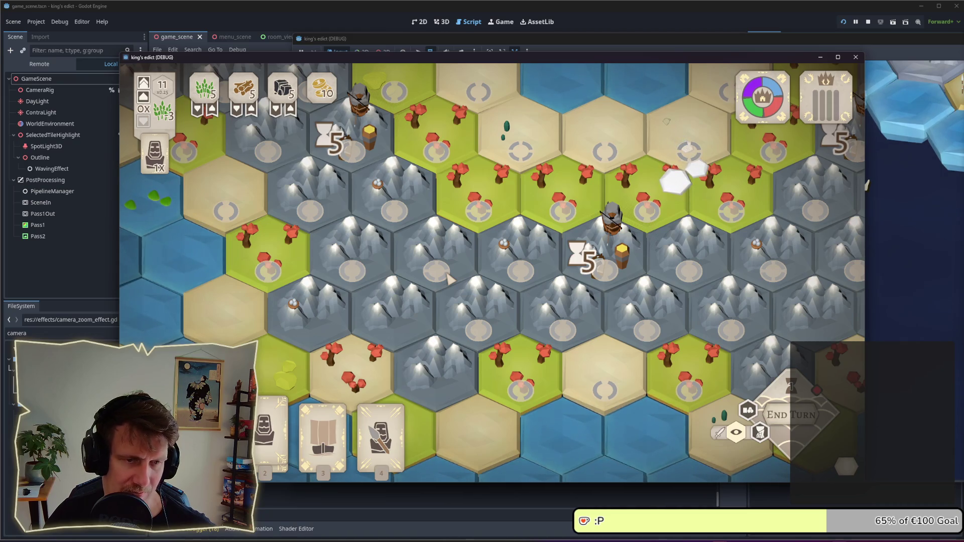
key("d")
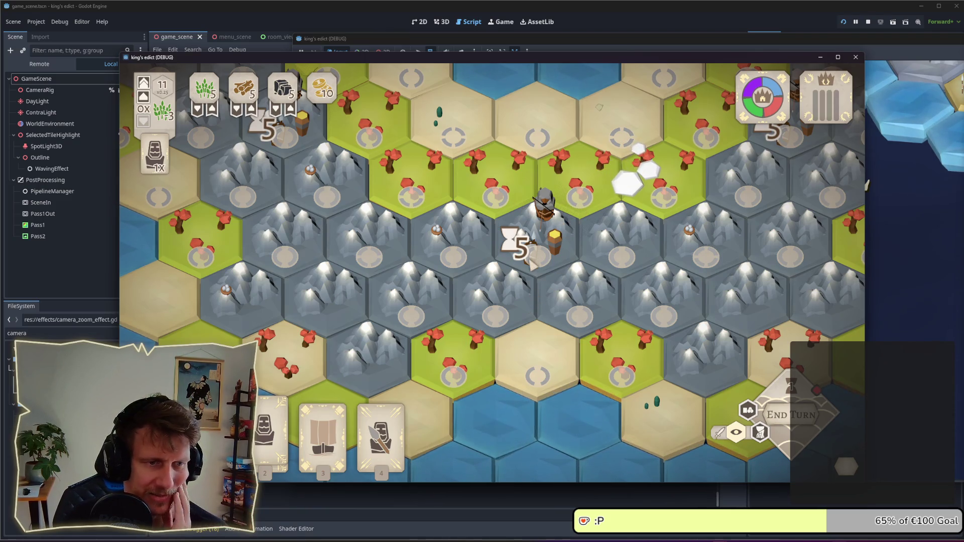
key("s")
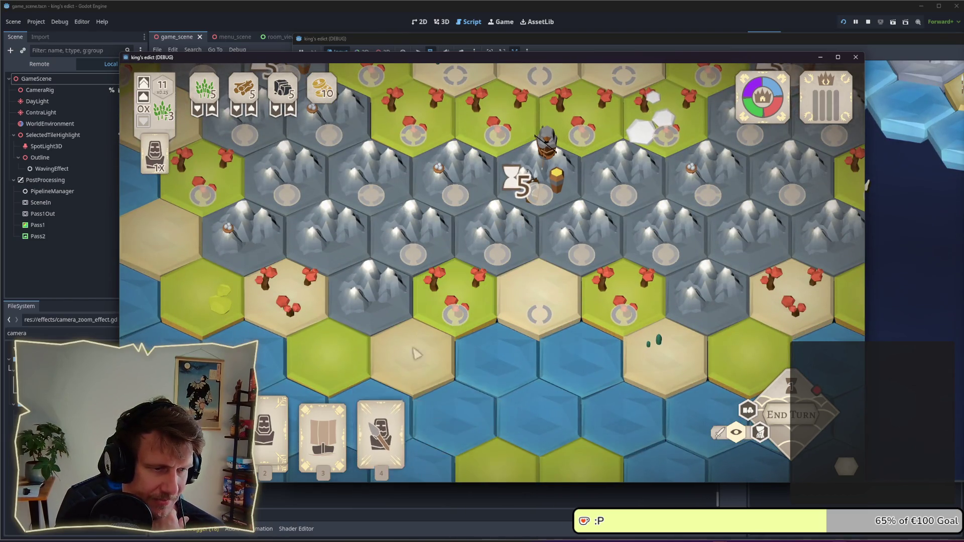
Step: Build a ship on the coastal water hex and place a servant on the adjacent grass hex
left_click(323, 427)
key("s")
key("s")
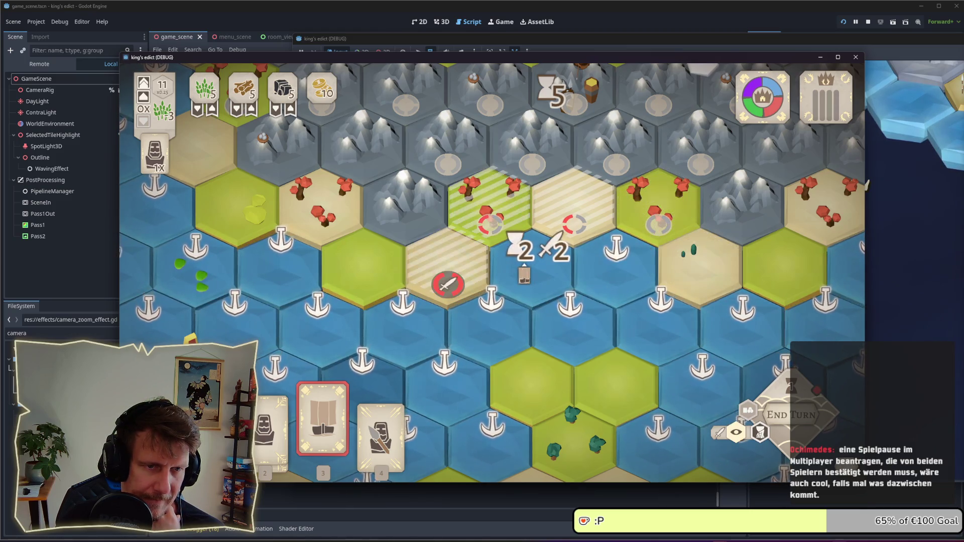
left_click(535, 271)
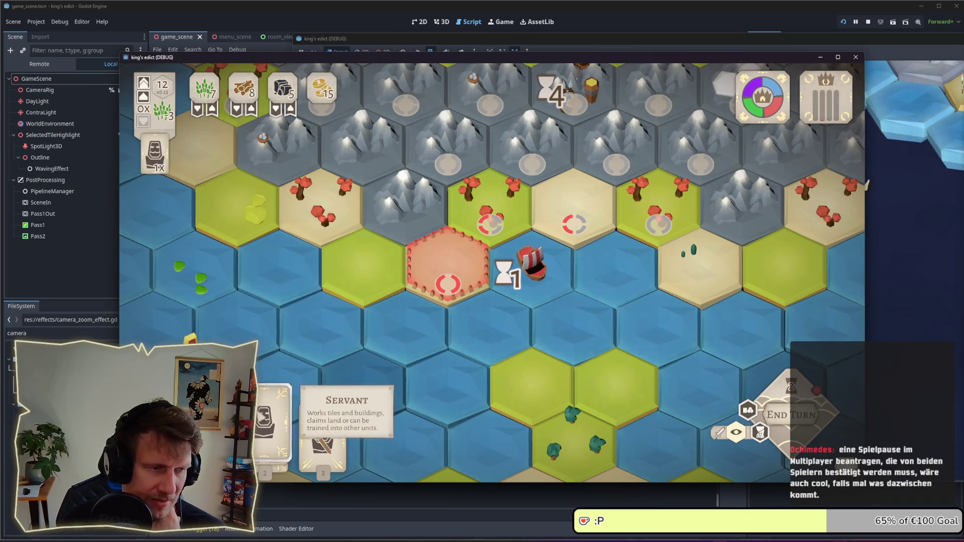
left_click(271, 417)
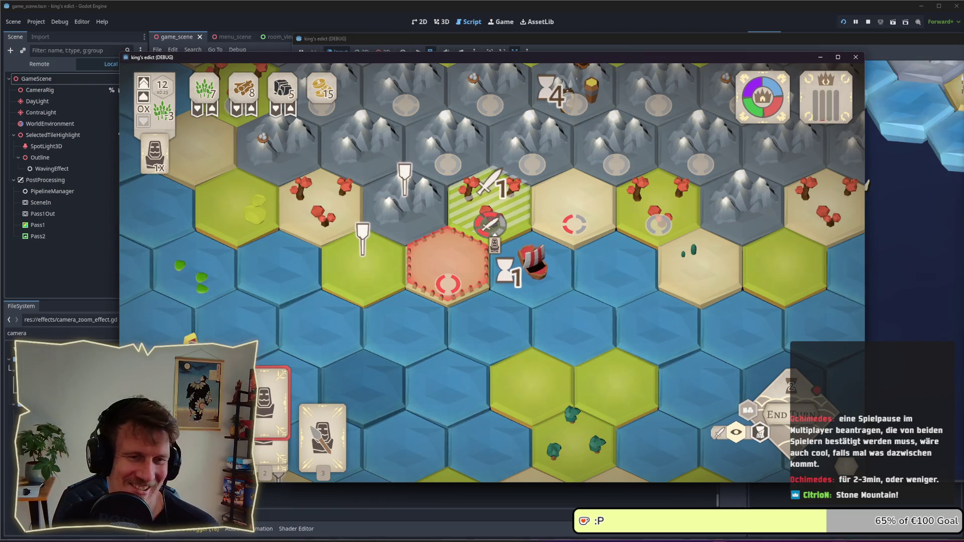
left_click(489, 201)
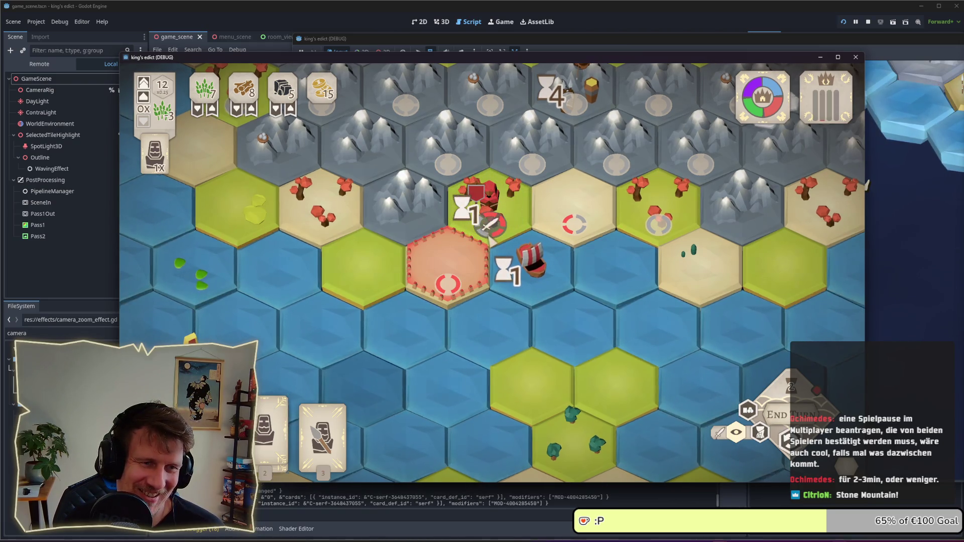
Step: Scroll and pan the view to show both player territories and the red settlement
scroll(492, 239, "down", 5)
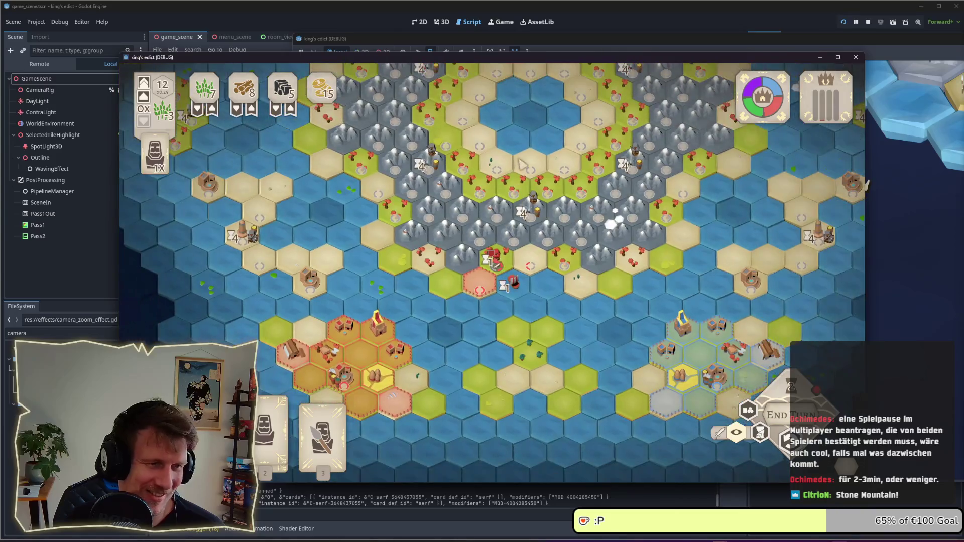
scroll(525, 302, "down", 3)
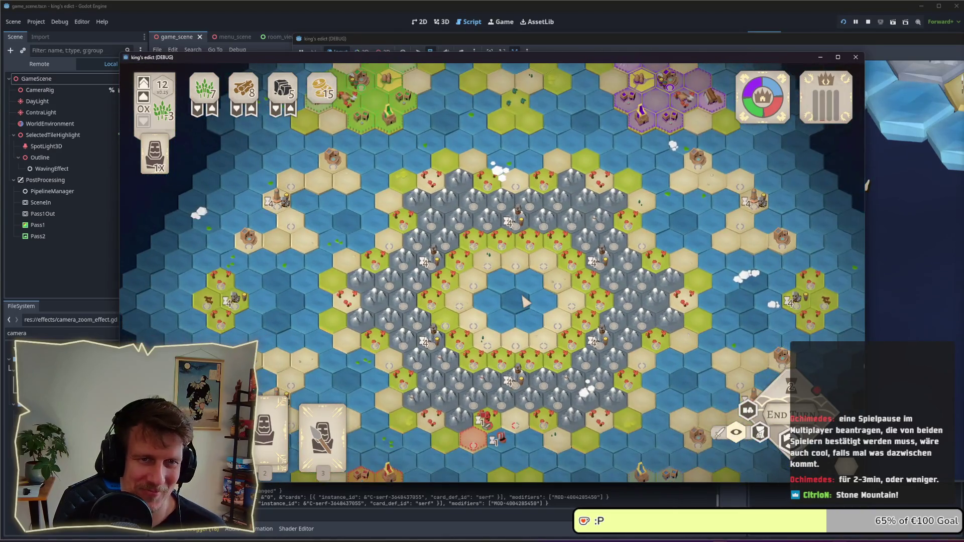
left_click_drag(527, 271, 518, 375)
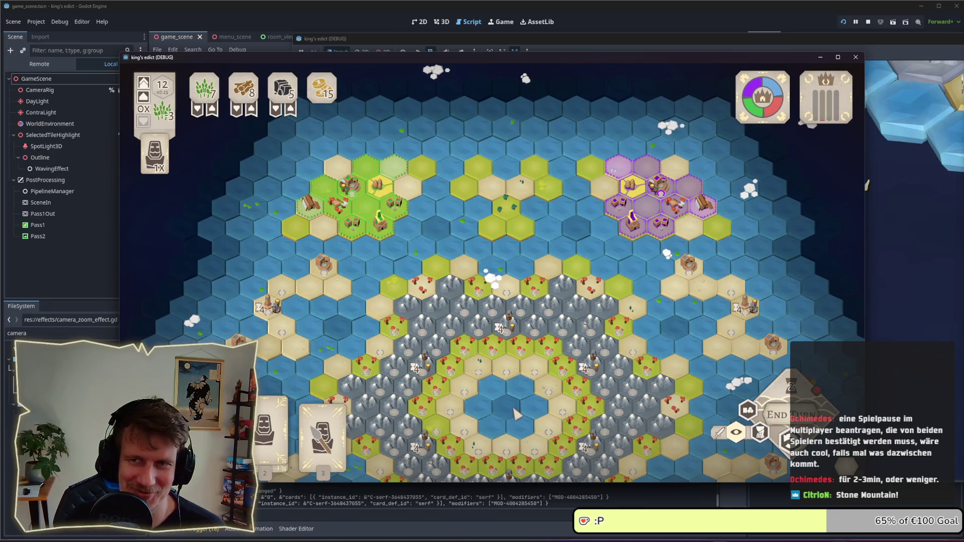
left_click_drag(516, 413, 504, 294)
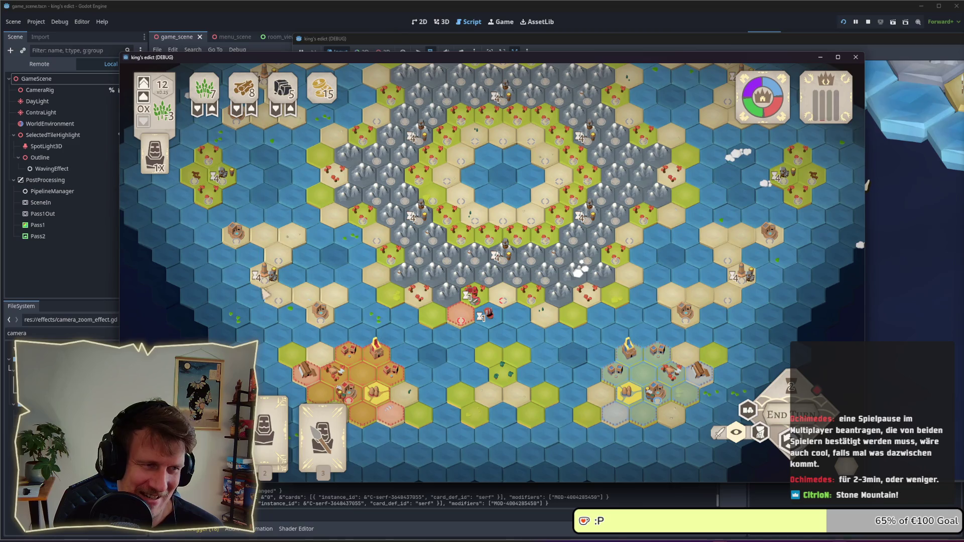
scroll(469, 320, "up", 5)
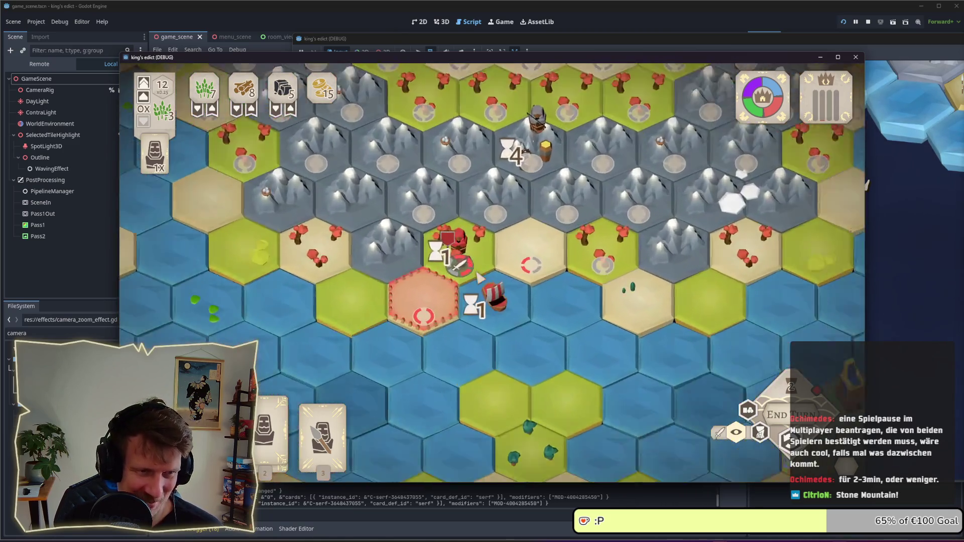
left_click_drag(480, 278, 494, 302)
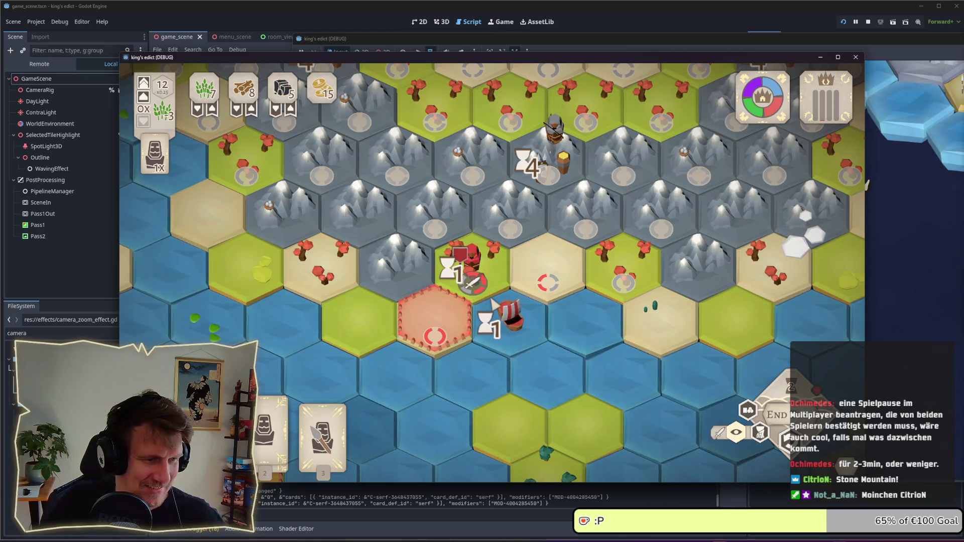
scroll(492, 273, "up", 1)
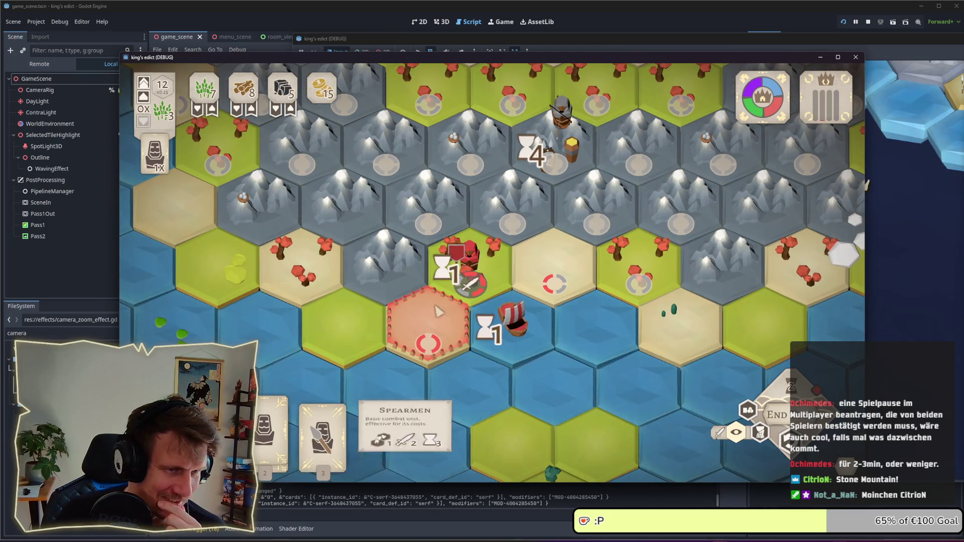
Step: Select the Spearmen card, cancel it with a right-click, and bring up the pause menu
left_click(274, 422)
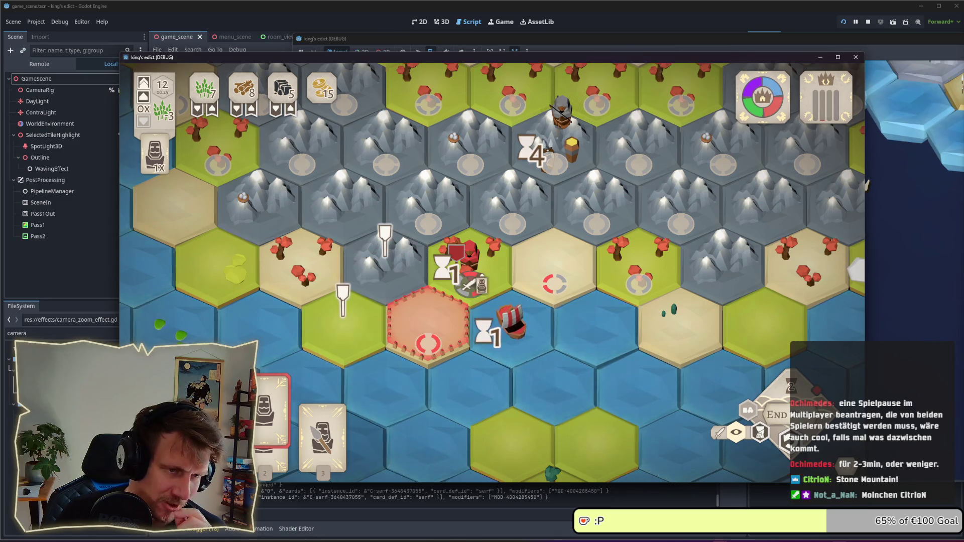
right_click(493, 279)
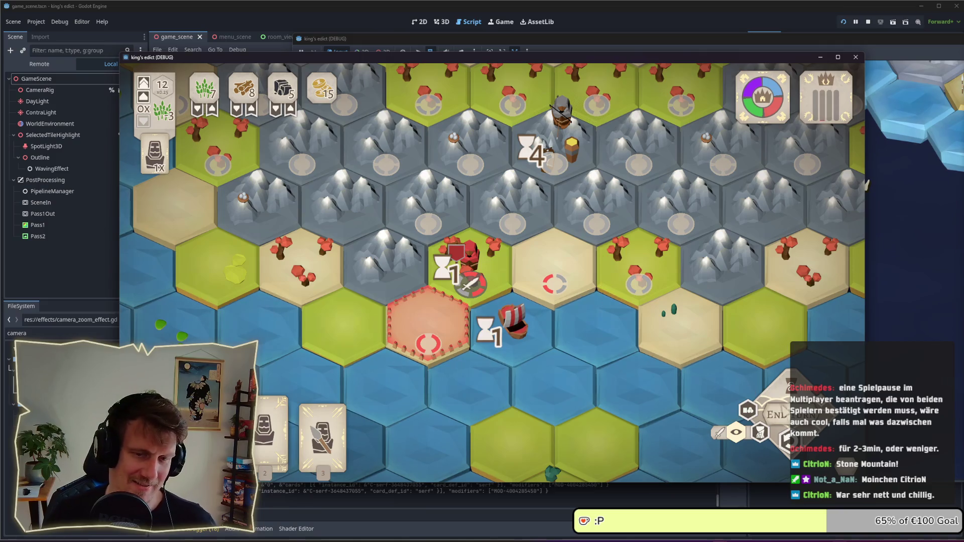
key("Escape")
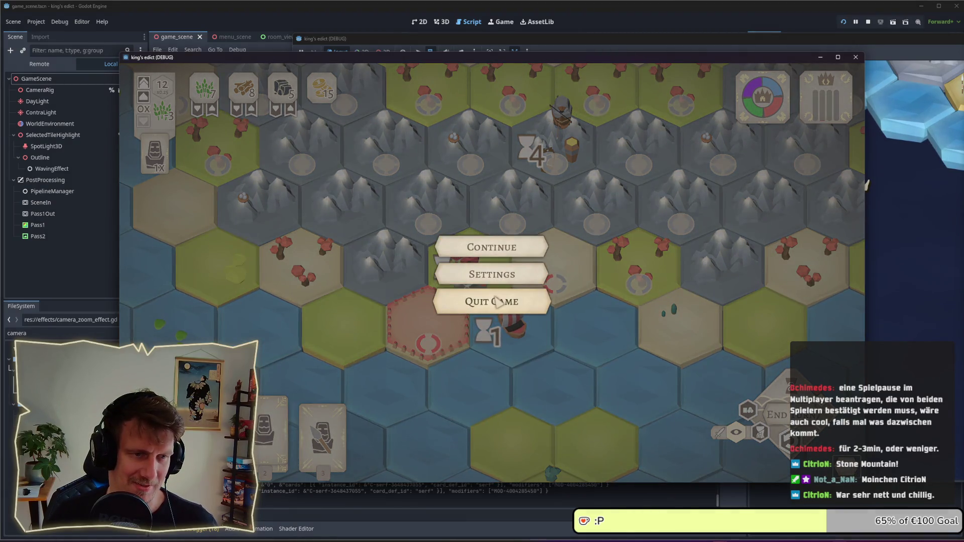
Step: Quit the Stone Mountain match and start a new game on I Know This Place from purple's start
left_click(499, 301)
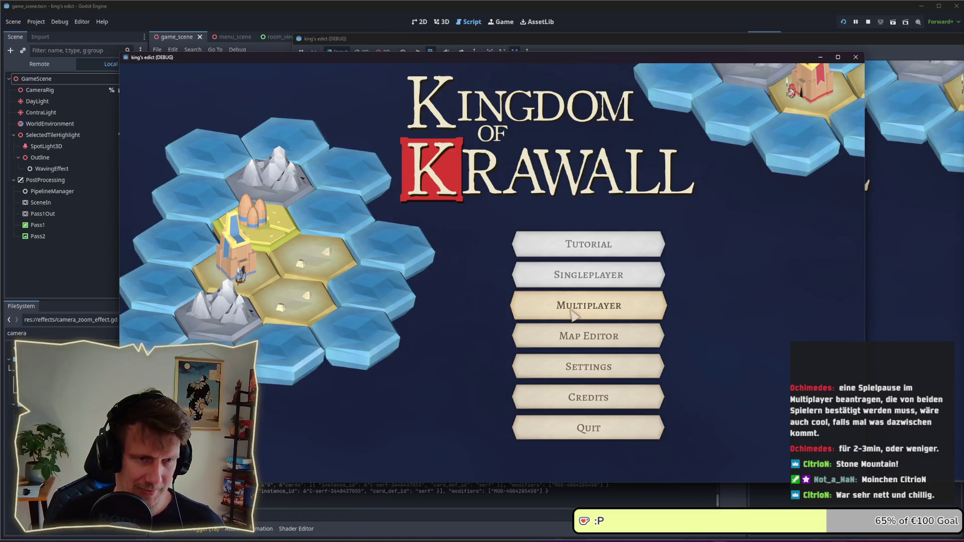
left_click(573, 315)
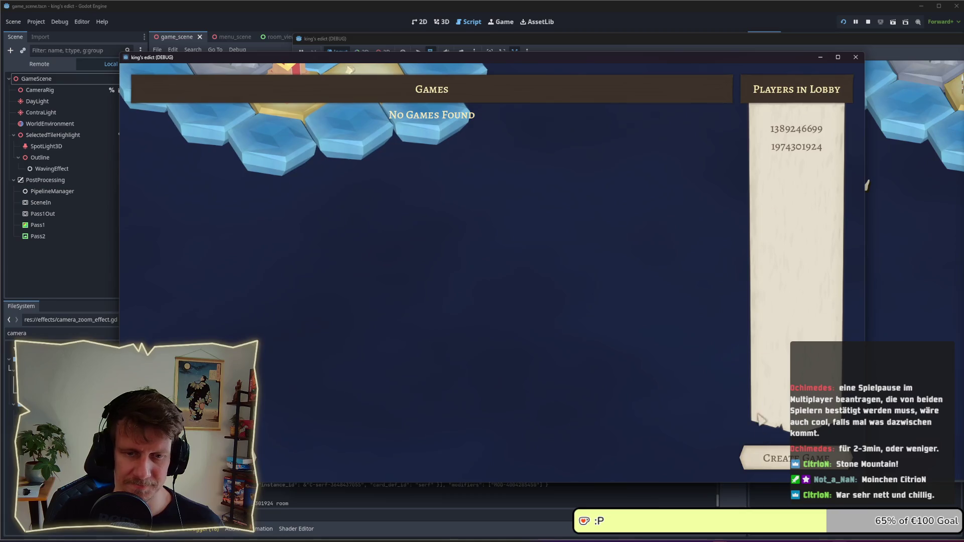
left_click(750, 456)
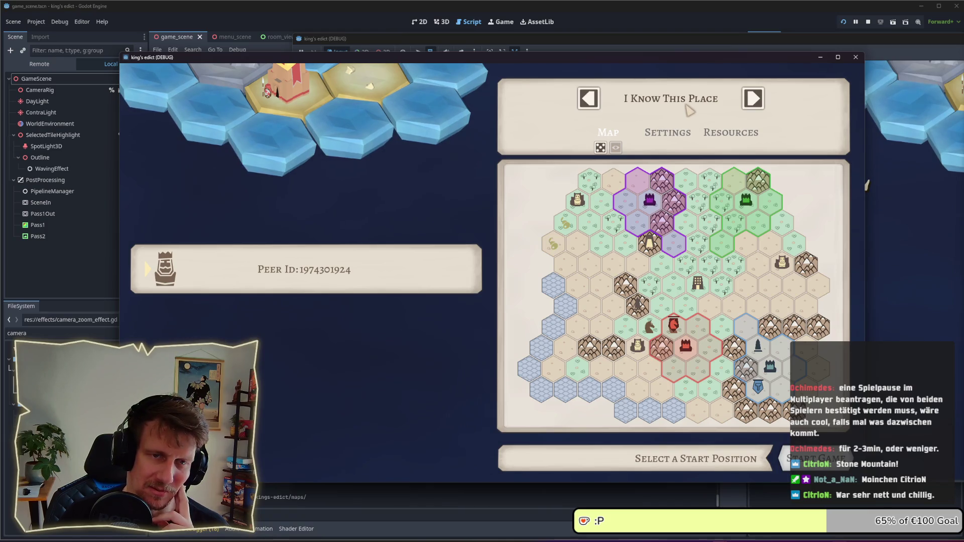
left_click(689, 110)
left_click(662, 108)
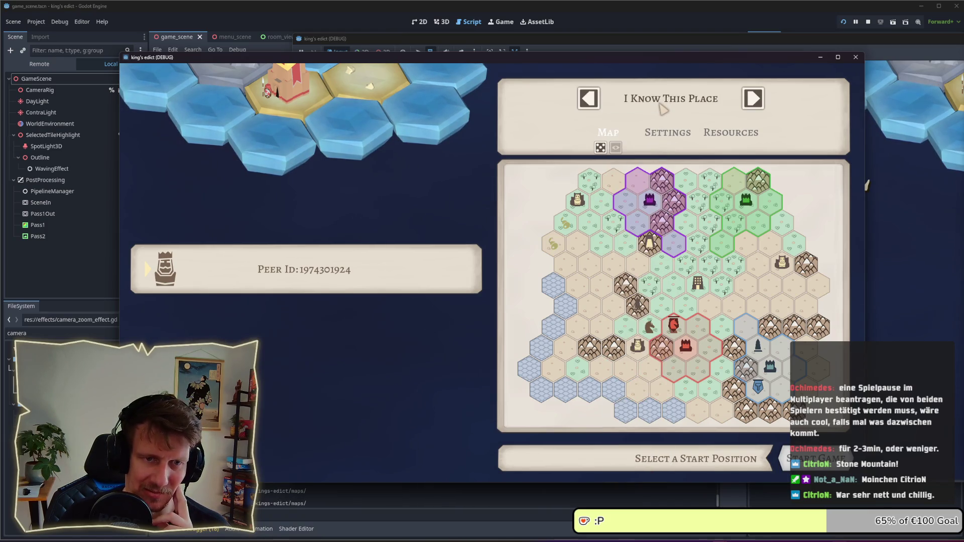
left_click(677, 250)
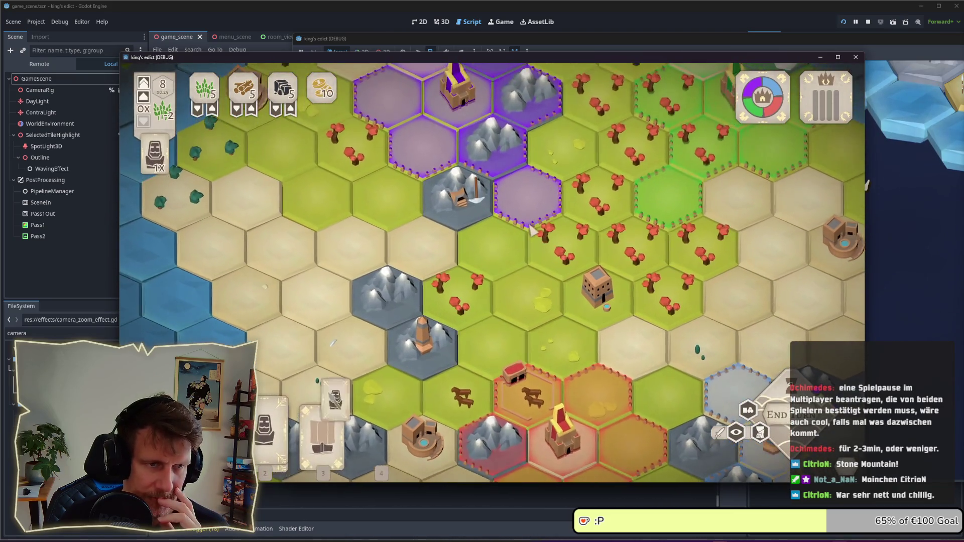
Step: Build a mine on the mountain hex with card 2 and conquer the mountain tile
left_click(271, 419)
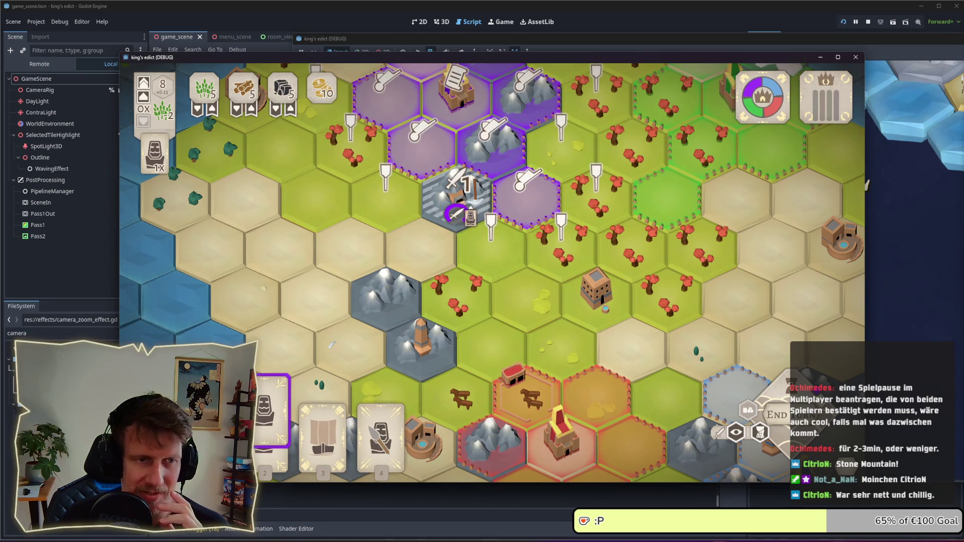
left_click(442, 216)
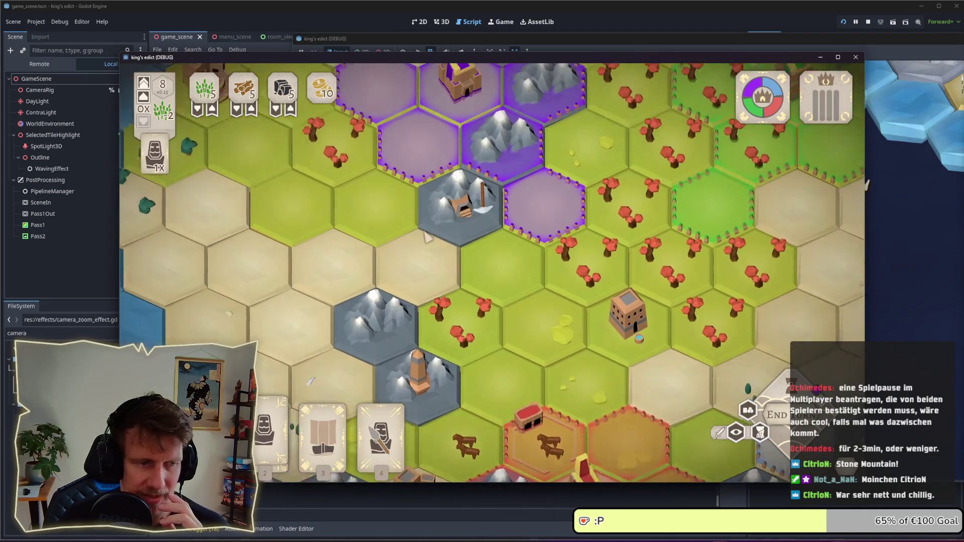
left_click(271, 422)
left_click(467, 236)
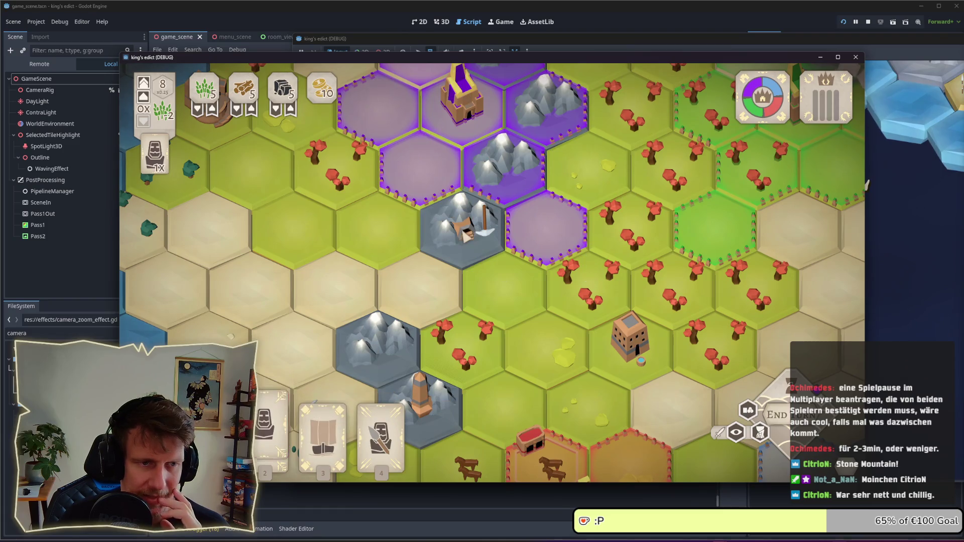
left_click(381, 426)
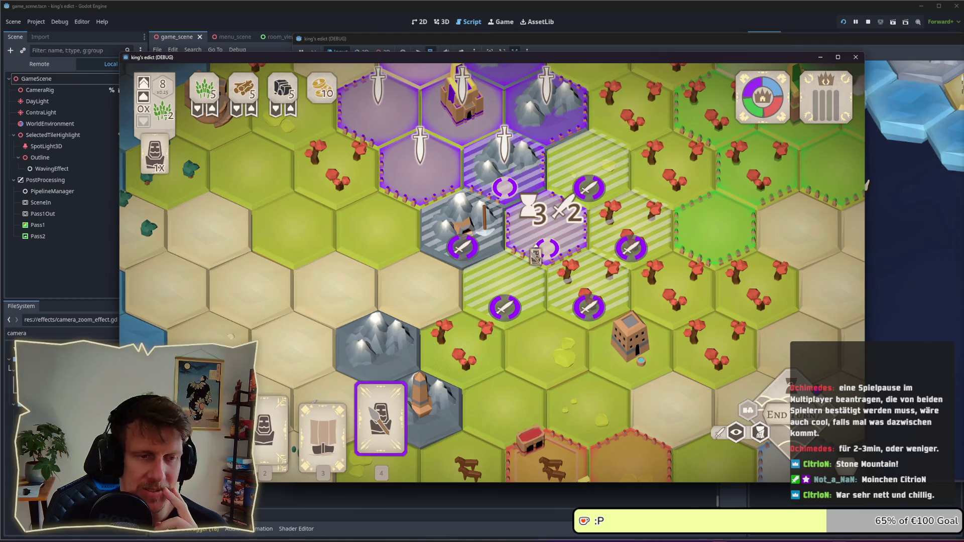
key("2")
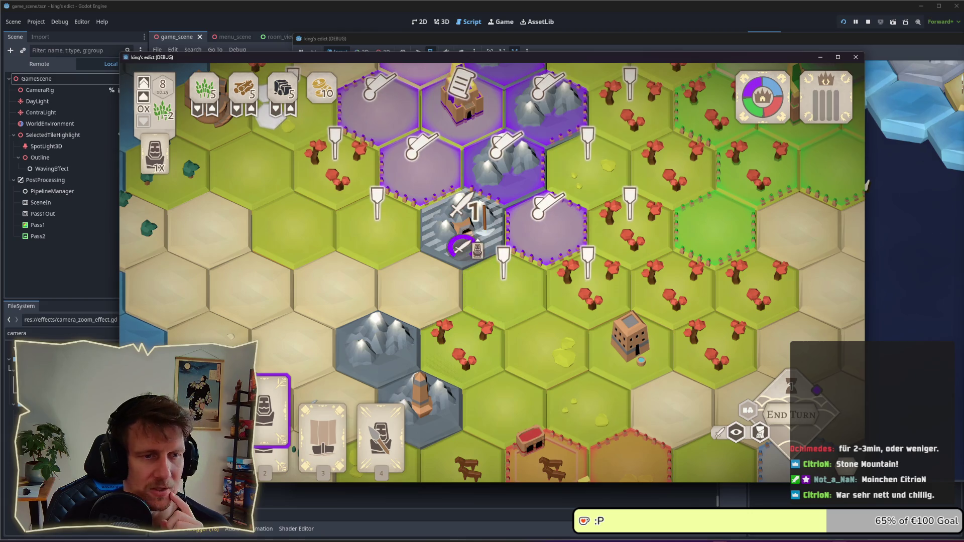
left_click(459, 246)
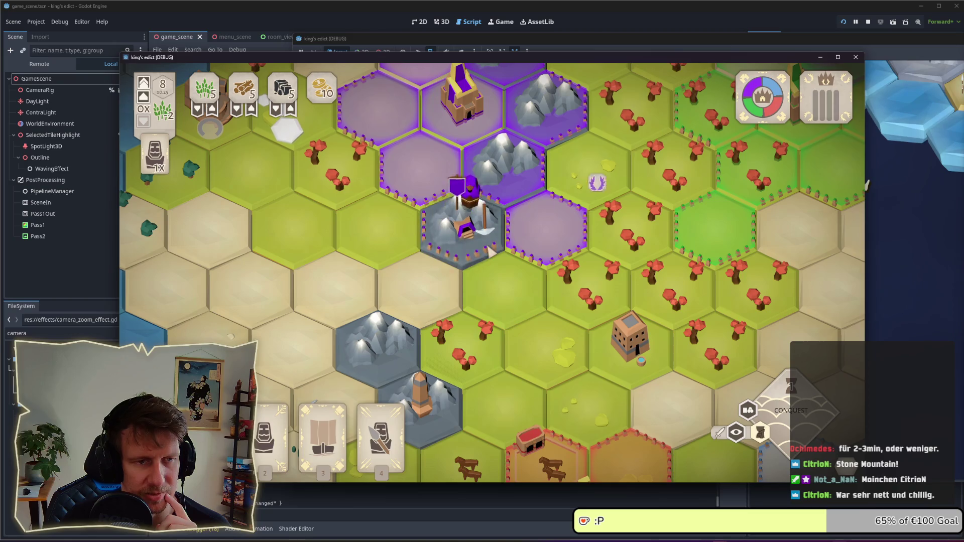
Step: Place a servant on an eastern hex and a serf on a western grass hex
mouse_move(277, 444)
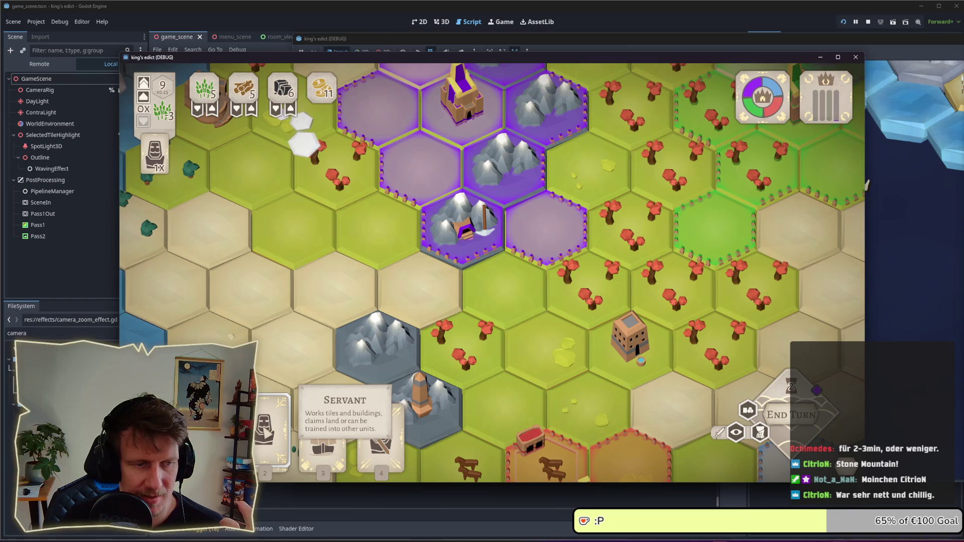
left_click(266, 431)
left_click(585, 273)
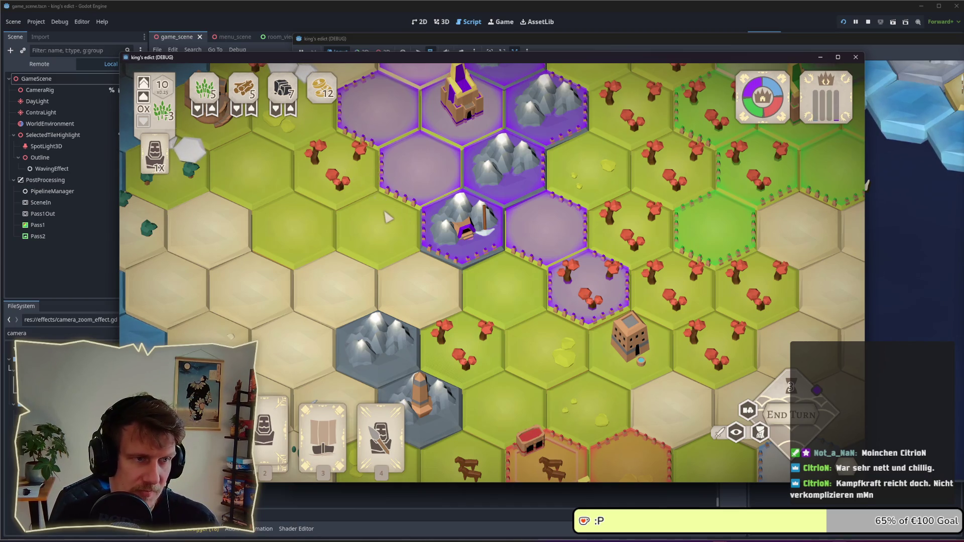
left_click_drag(387, 194, 428, 267)
left_click_drag(405, 216, 421, 244)
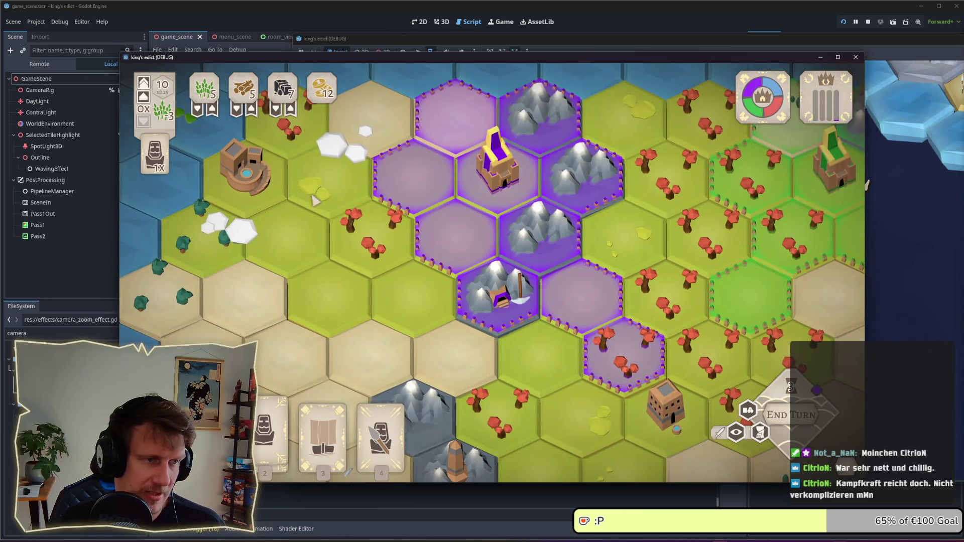
left_click(269, 427)
left_click(319, 181)
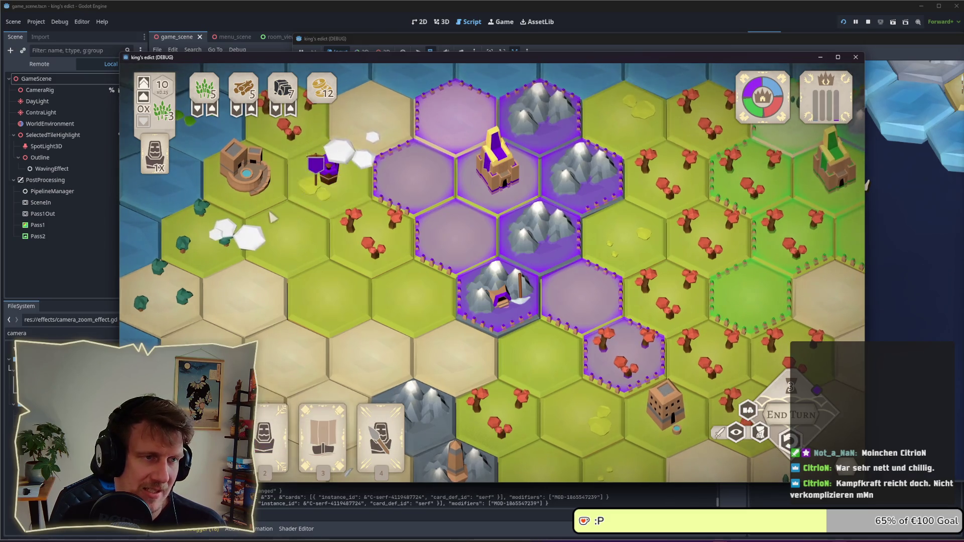
Step: Pan west and play hand card 2 on the village tile, cancelling the other card choices
left_click_drag(272, 217, 381, 253)
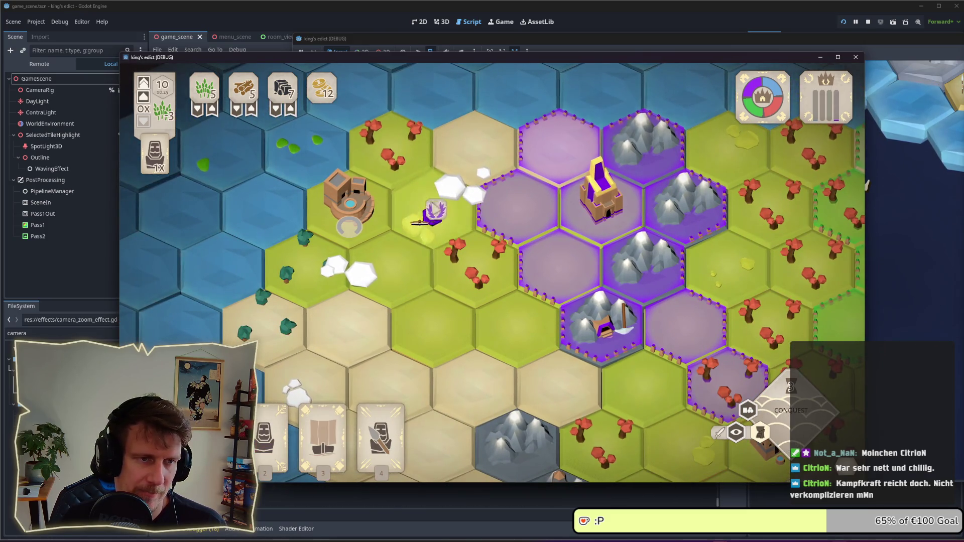
left_click_drag(382, 240, 461, 249)
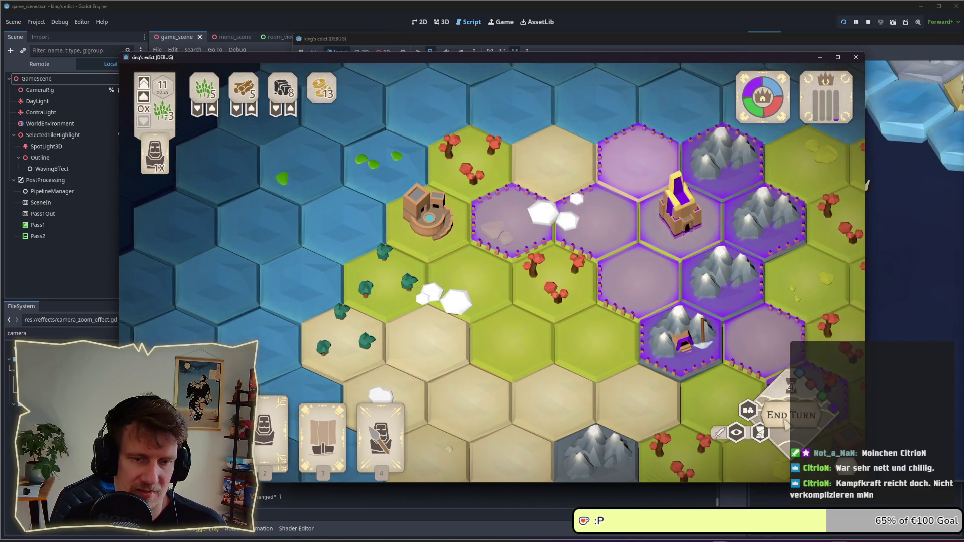
left_click(271, 427)
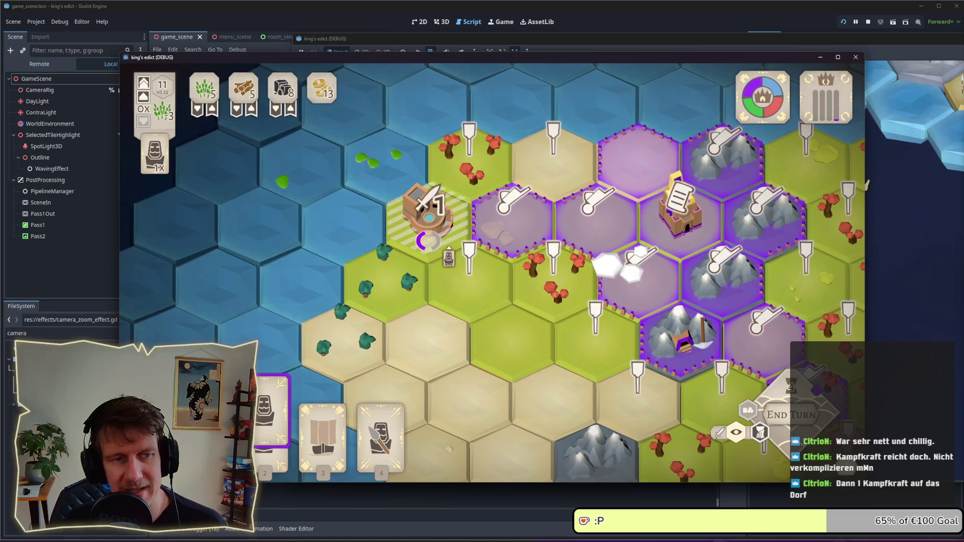
right_click(449, 245)
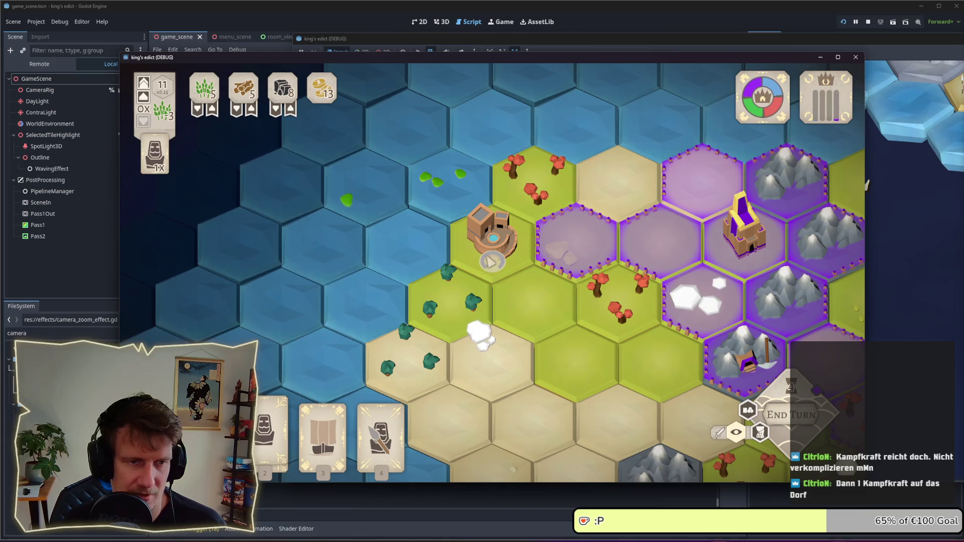
mouse_move(380, 436)
key("2")
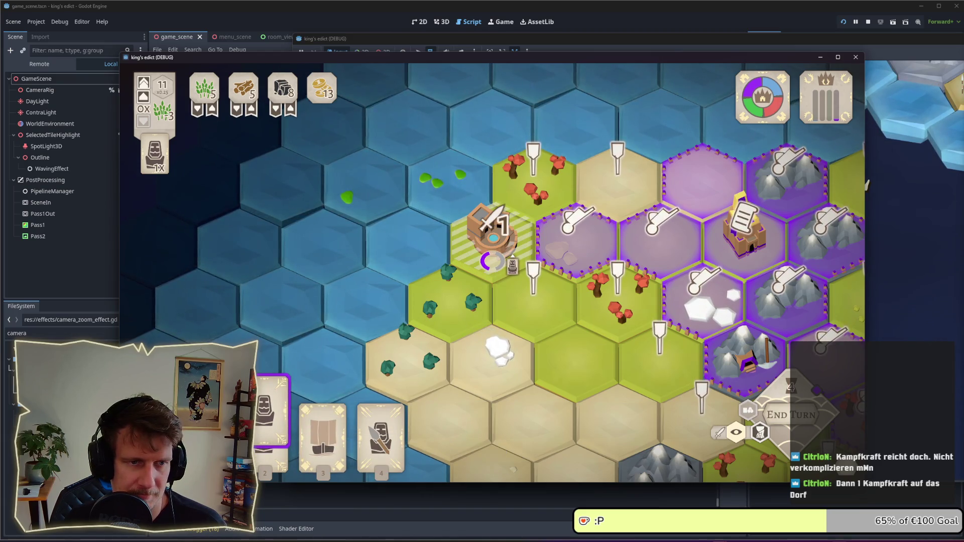
left_click(492, 236)
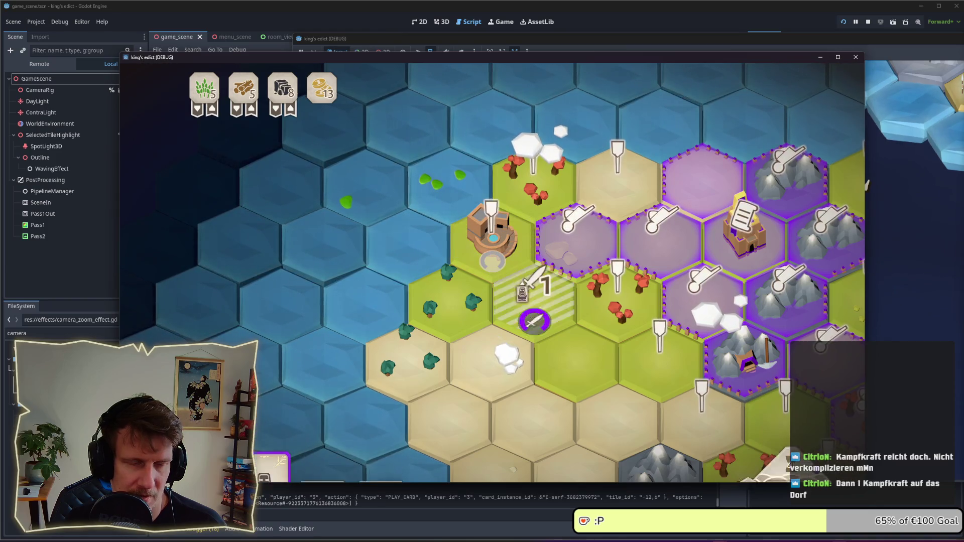
key("2")
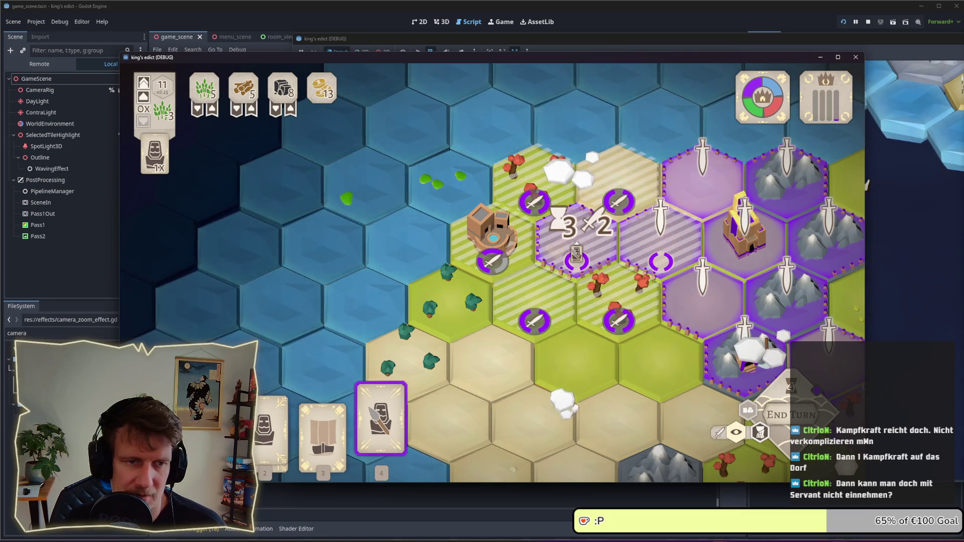
right_click(581, 247)
Step: Play the Servant card on the village and station a spearman on the hex east of it
left_click(269, 411)
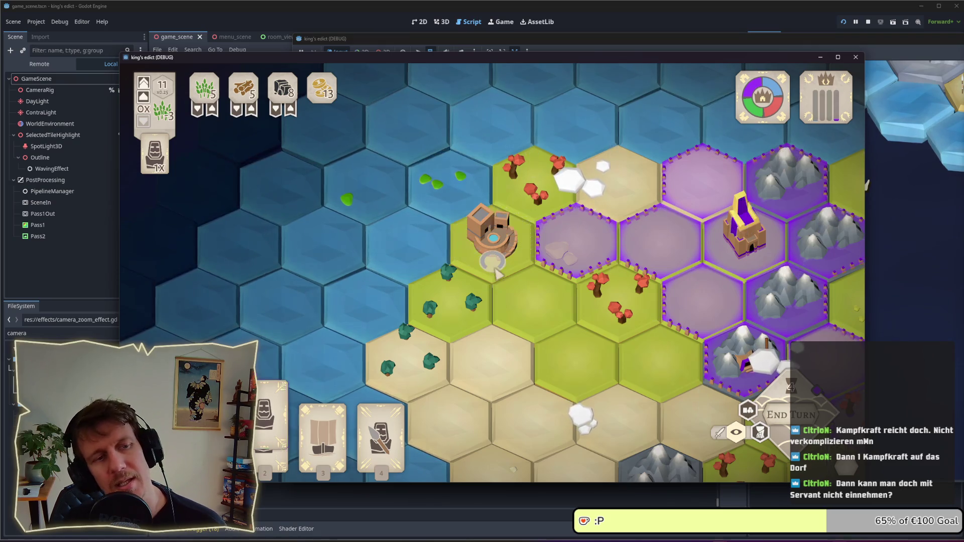
mouse_move(291, 437)
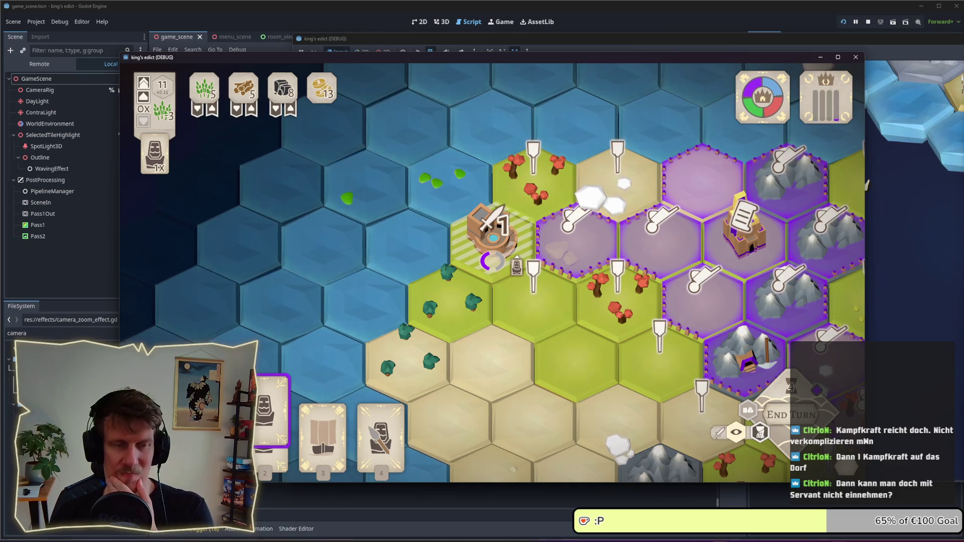
left_click(495, 236)
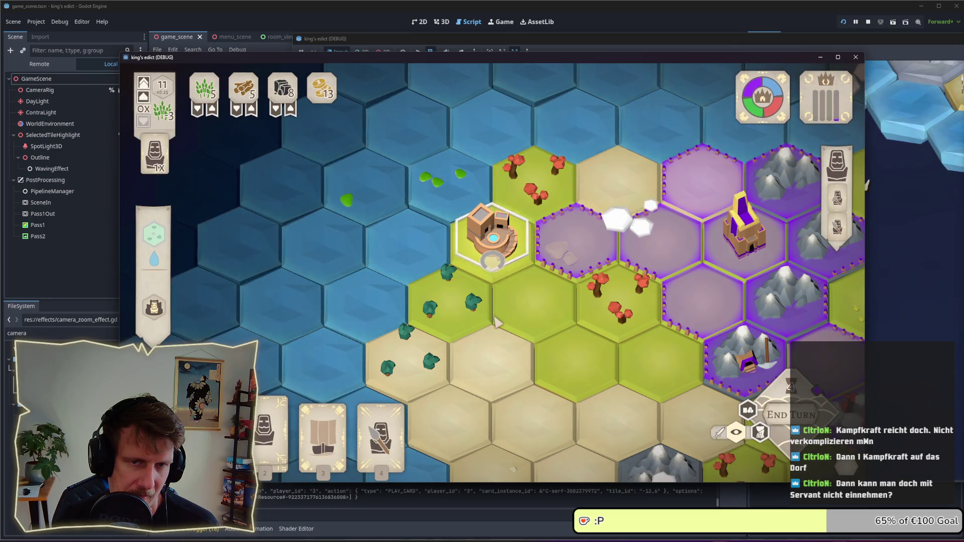
left_click(272, 427)
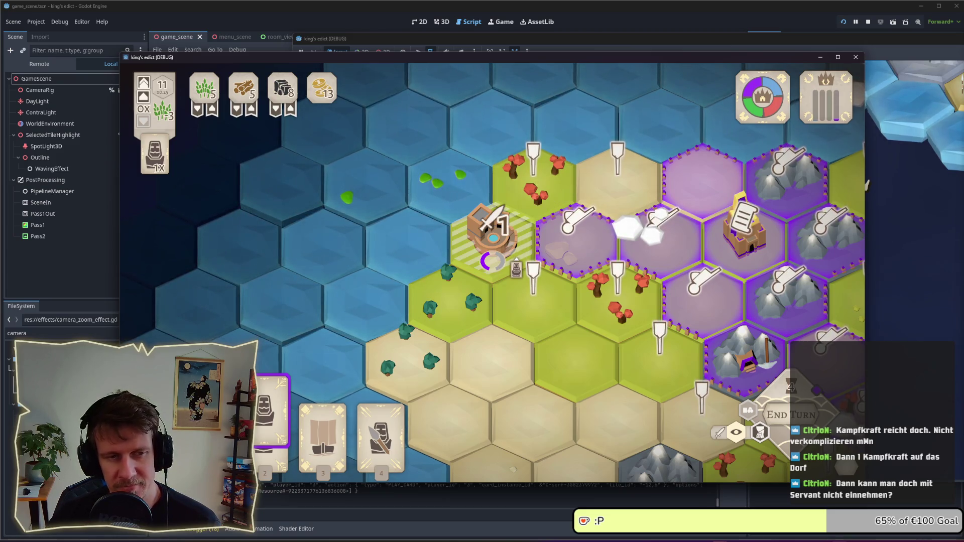
right_click(512, 261)
left_click(381, 417)
left_click(577, 234)
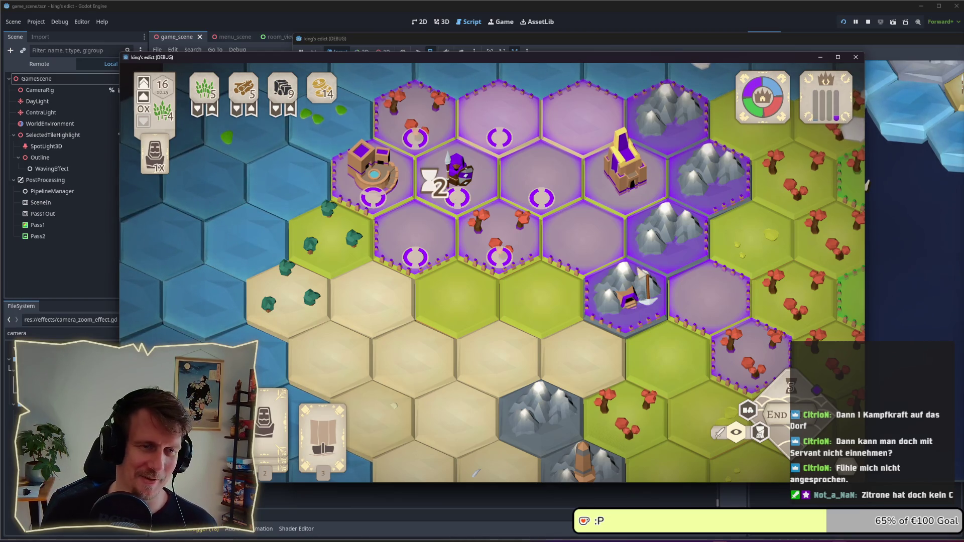
Step: Pan and zoom the camera over purple's western territory, then pause the match with Esc
left_click_drag(641, 248, 522, 225)
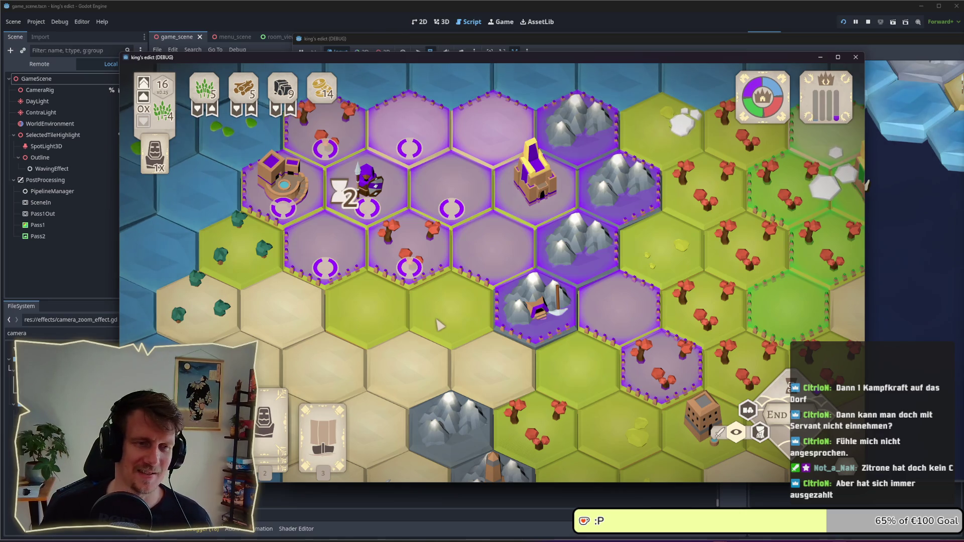
scroll(461, 316, "down", 1)
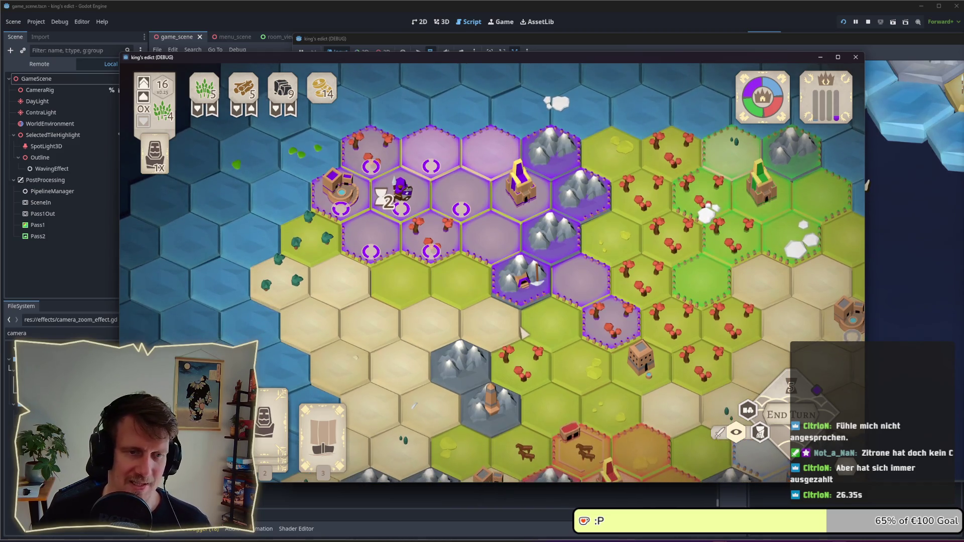
scroll(515, 333, "up", 1)
scroll(507, 326, "down", 1)
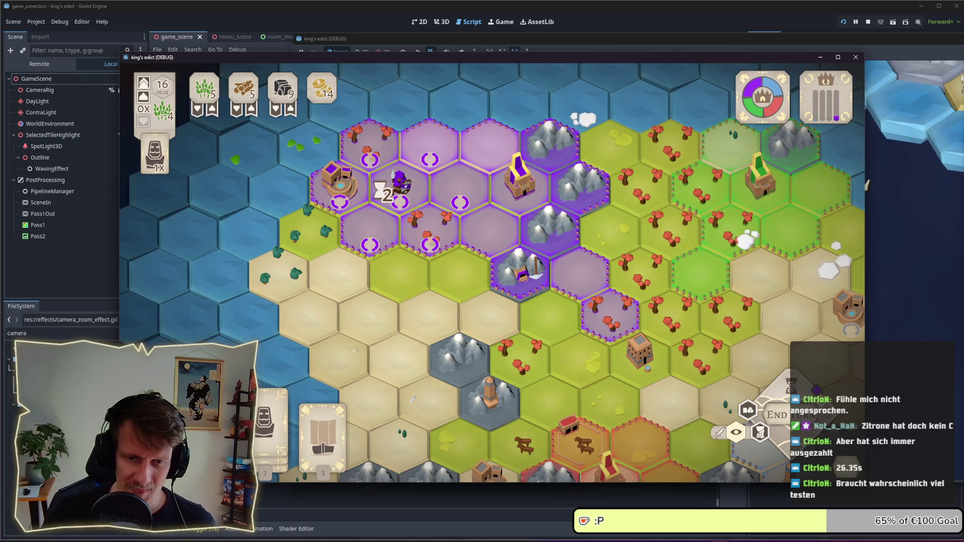
key("Escape")
Step: Quit to the main menu, create a new multiplayer game and reroll the random map several times
left_click(511, 314)
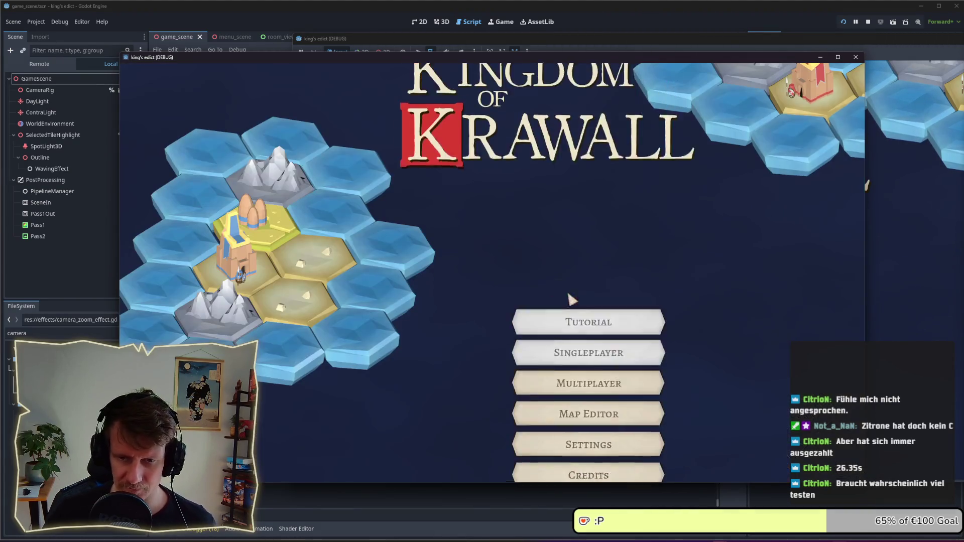
left_click(587, 318)
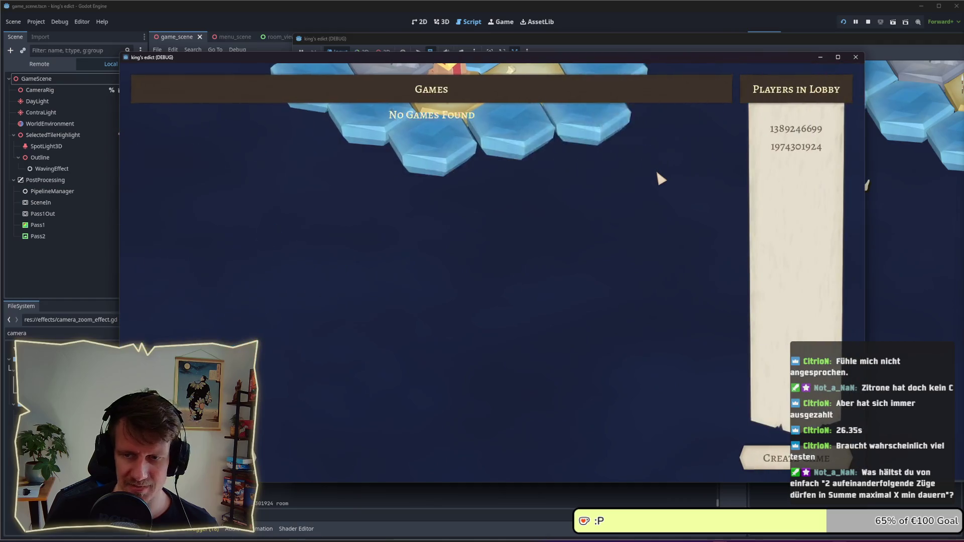
left_click(781, 448)
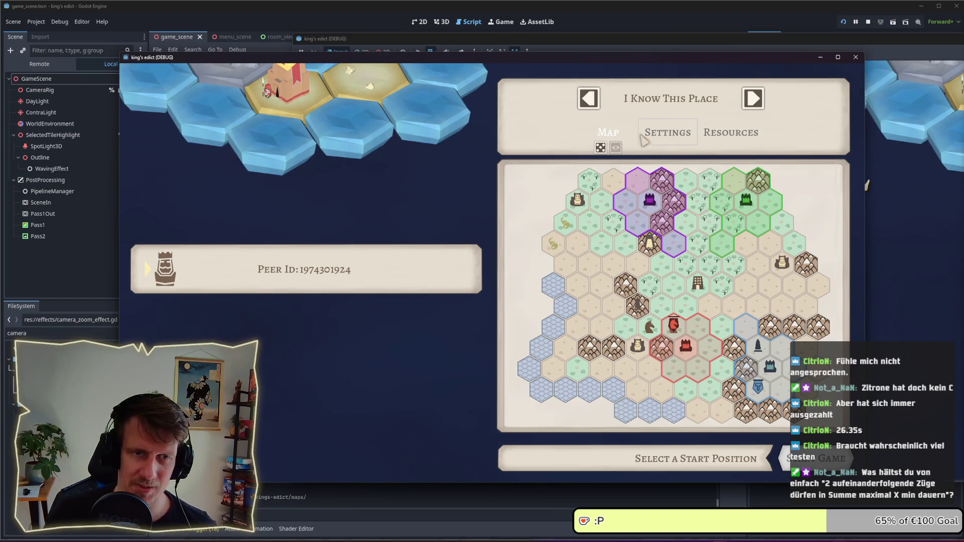
left_click(601, 148)
left_click(601, 147)
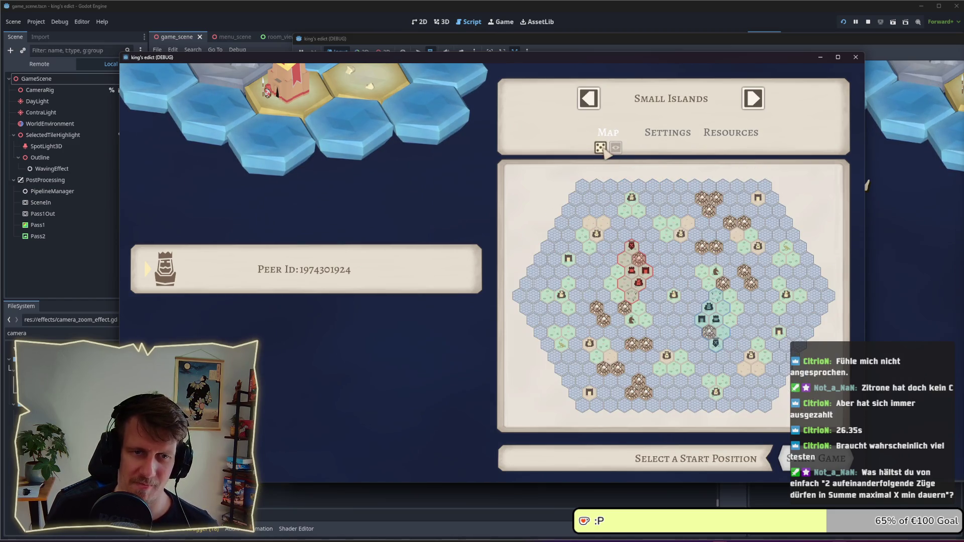
left_click(601, 147)
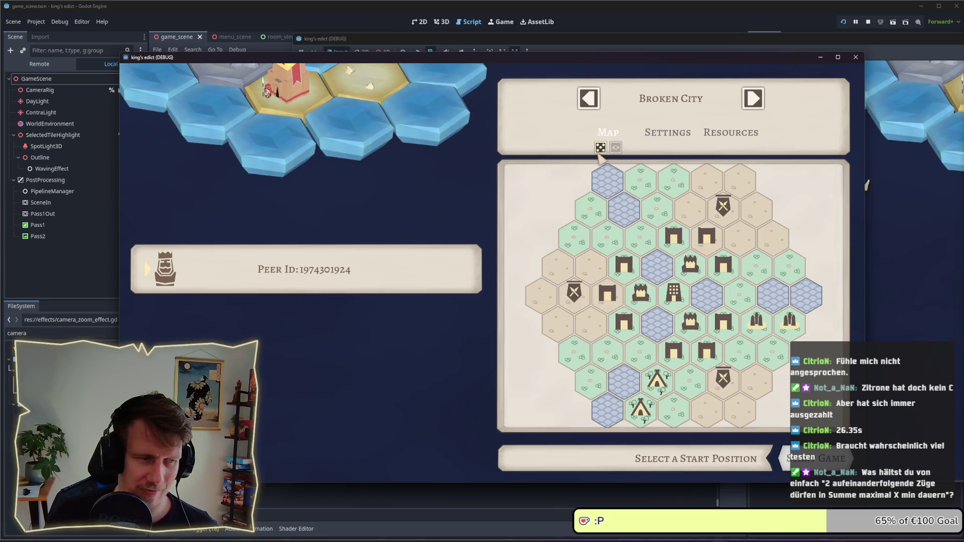
left_click(600, 150)
left_click(601, 149)
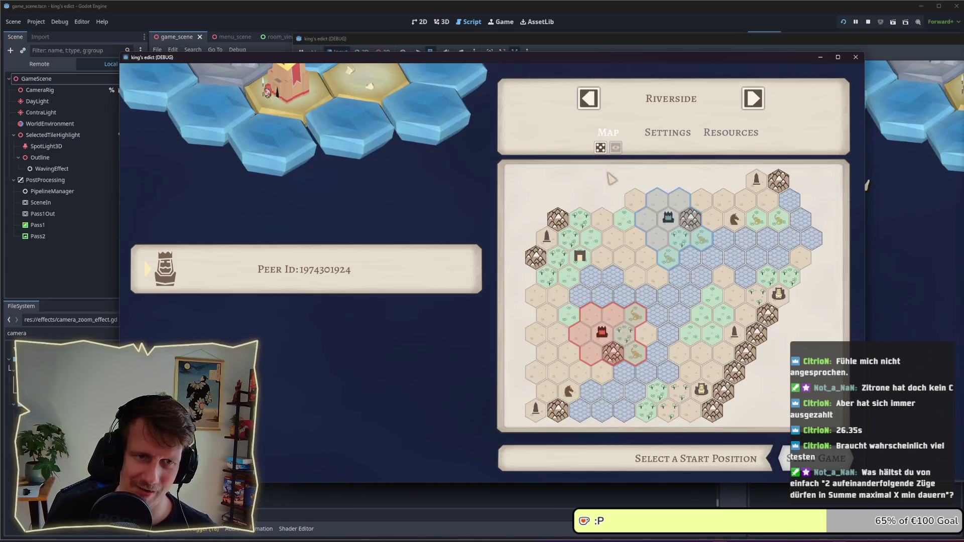
Step: Choose the Crystals 4 map, claim the blue start position and start the match
left_click(696, 106)
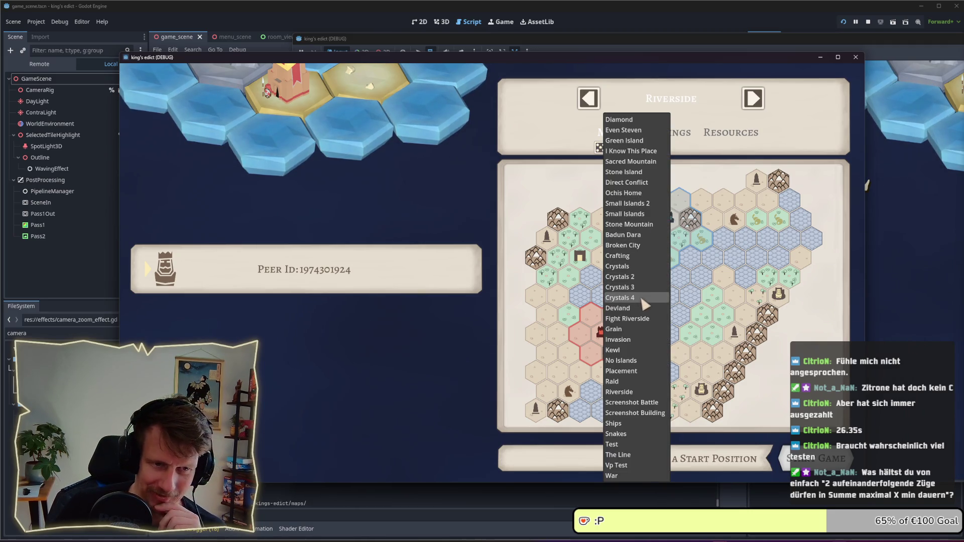
left_click(623, 298)
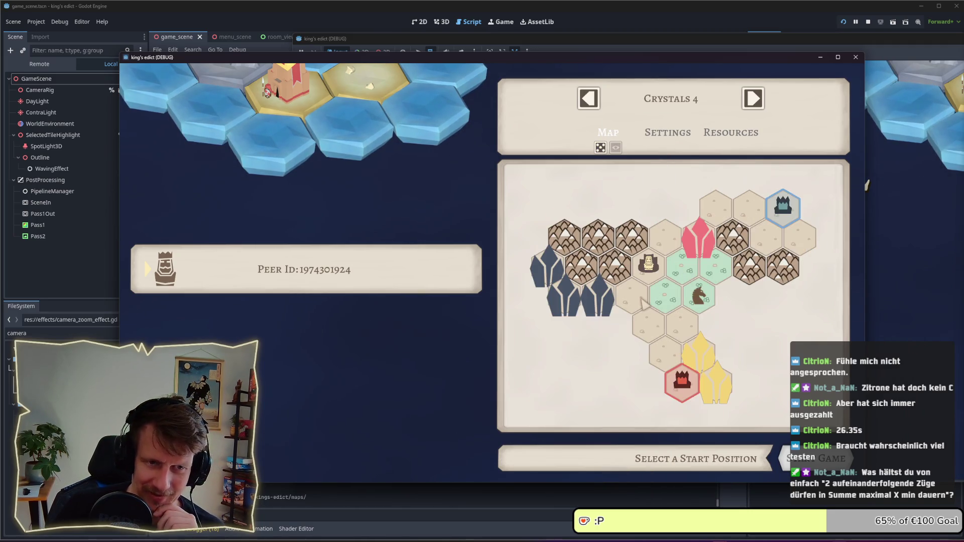
left_click(782, 207)
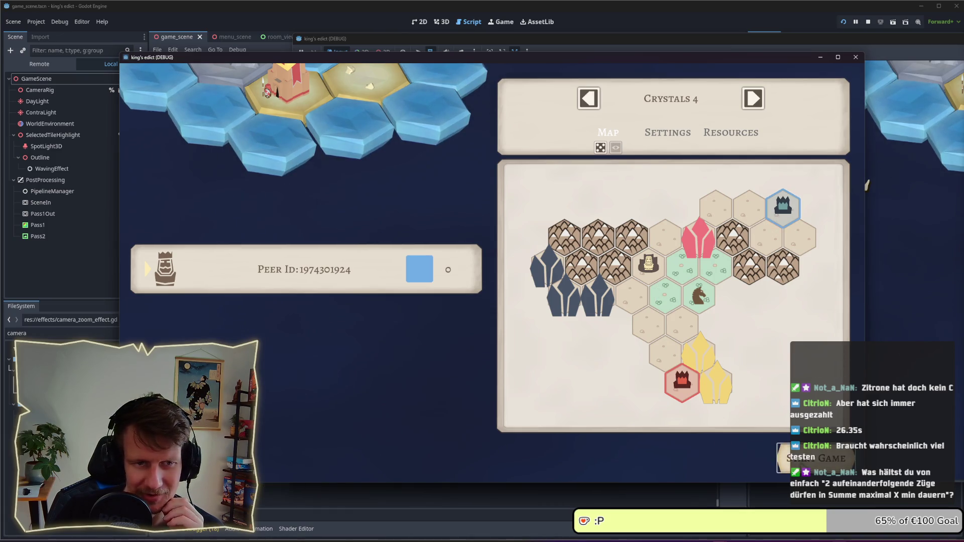
left_click(814, 458)
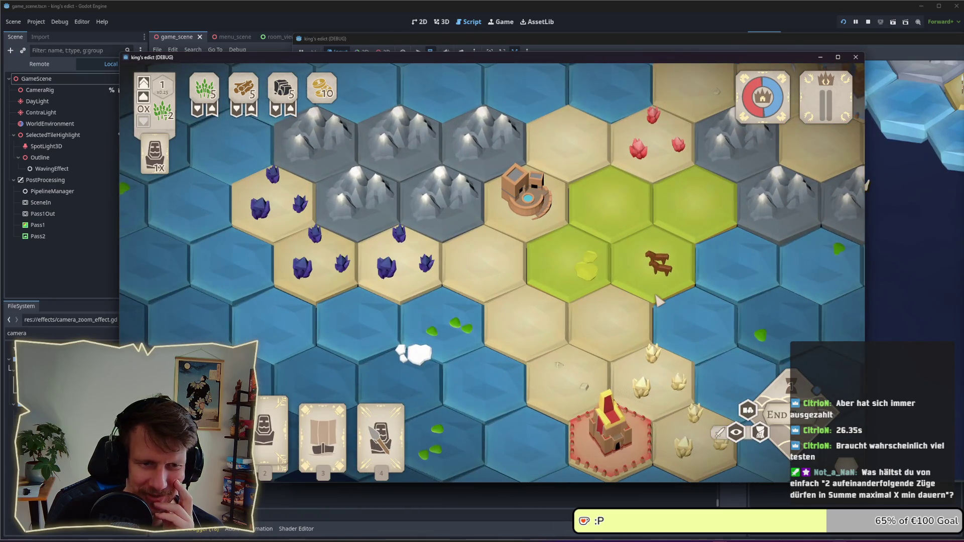
Step: Pan and zoom the Crystals 4 board, inspect the dark and pale crystal tiles, then deselect
mouse_move(651, 296)
left_mouse_down()
mouse_move(604, 277)
mouse_move(588, 258)
left_mouse_up()
scroll(588, 258, "down", 2)
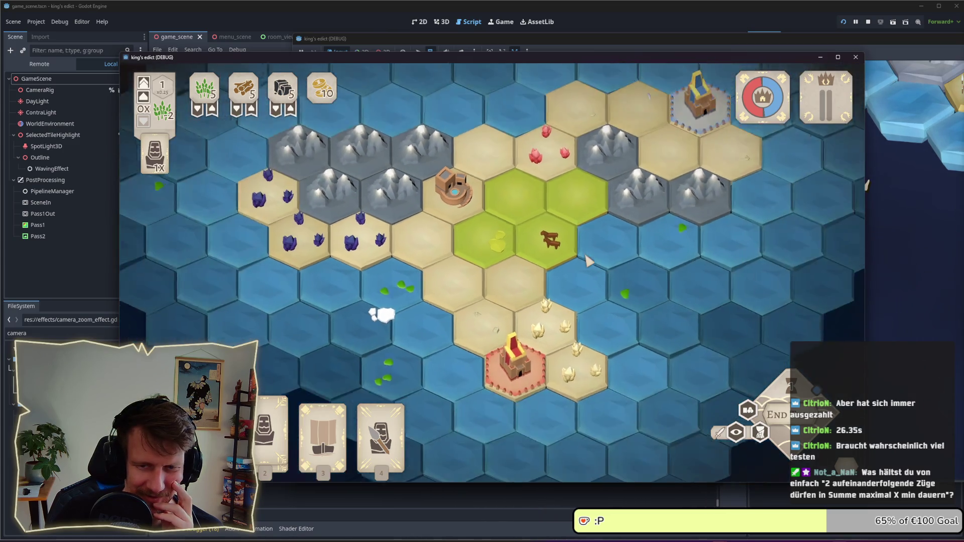
scroll(588, 258, "up", 1)
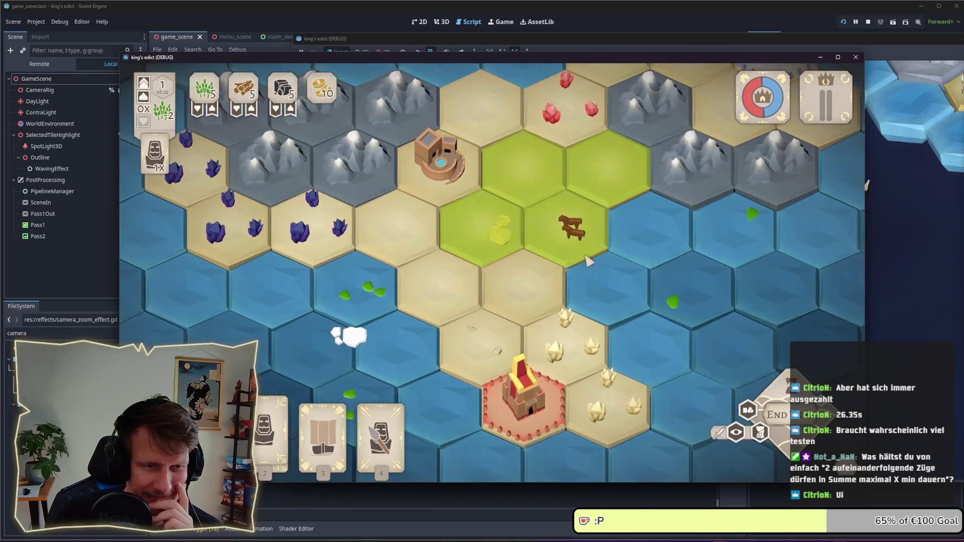
scroll(524, 248, "up", 1)
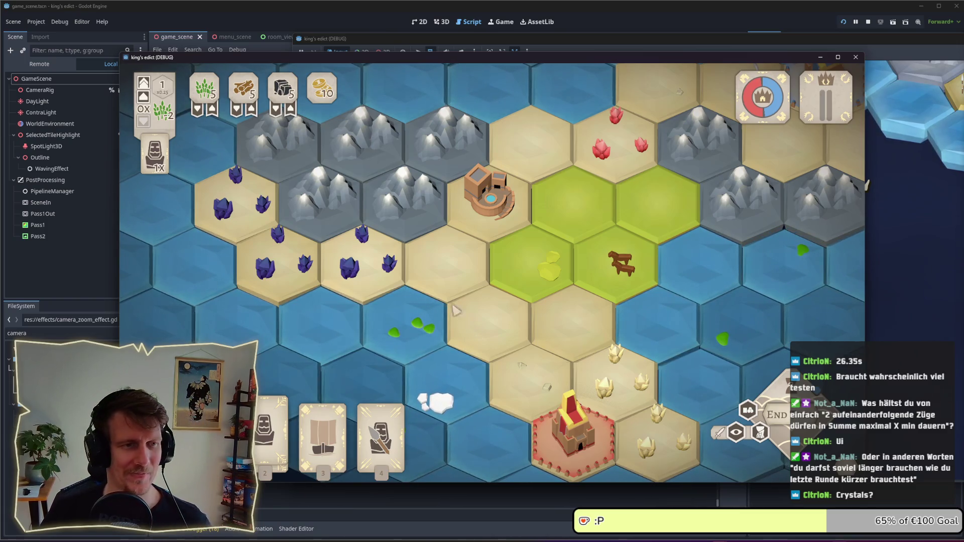
left_click(362, 266)
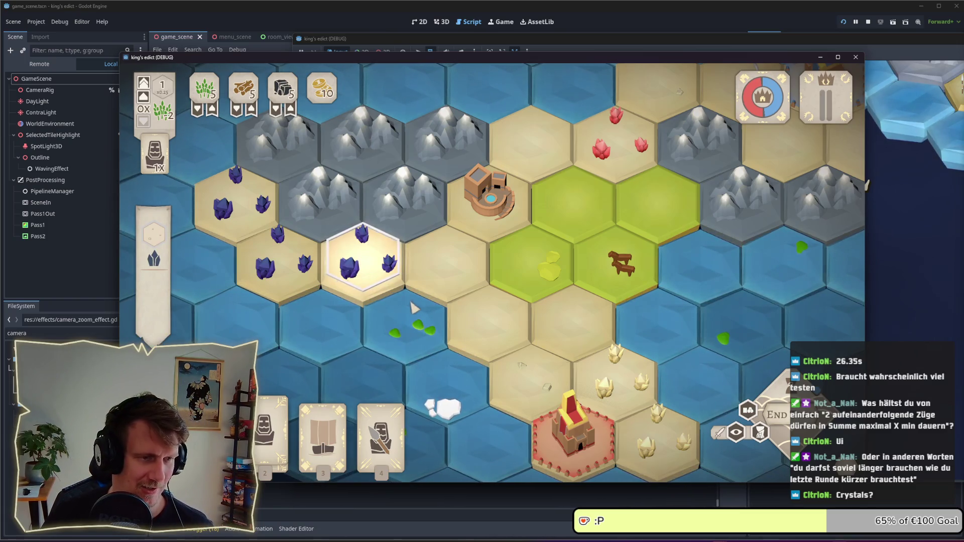
left_click(615, 377)
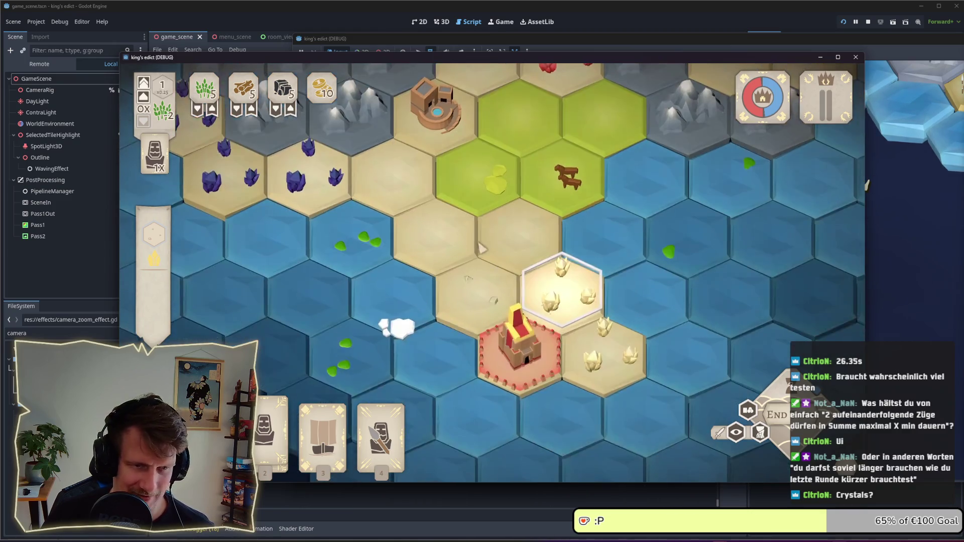
right_click(622, 300)
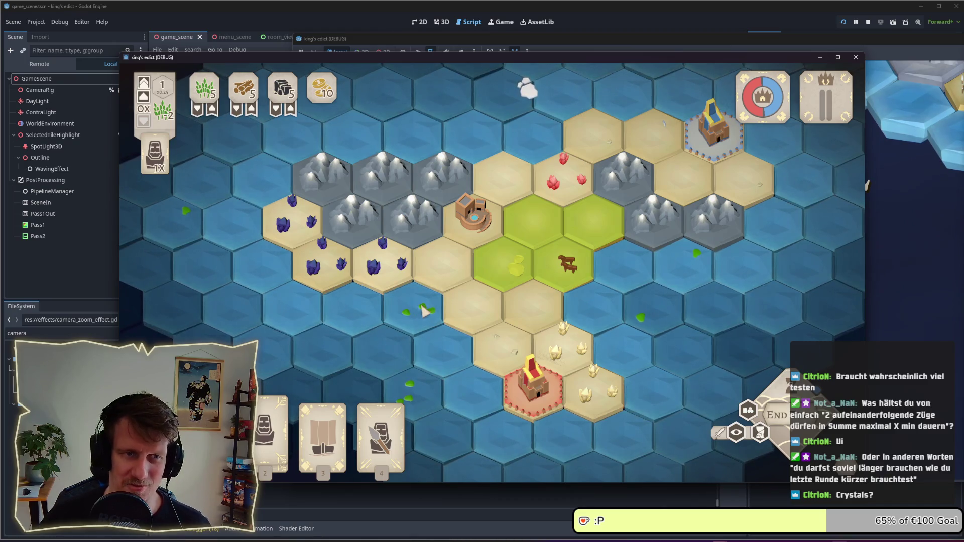
Step: Recentre and zoom the island view, then stop the running game
mouse_move(655, 296)
left_mouse_down()
mouse_move(644, 285)
mouse_move(609, 312)
left_mouse_up()
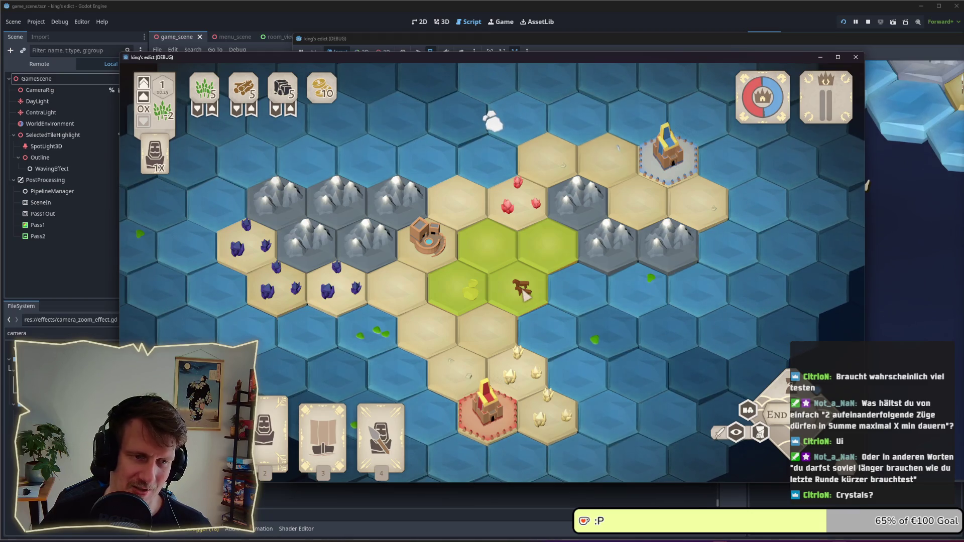
scroll(525, 292, "up", 2)
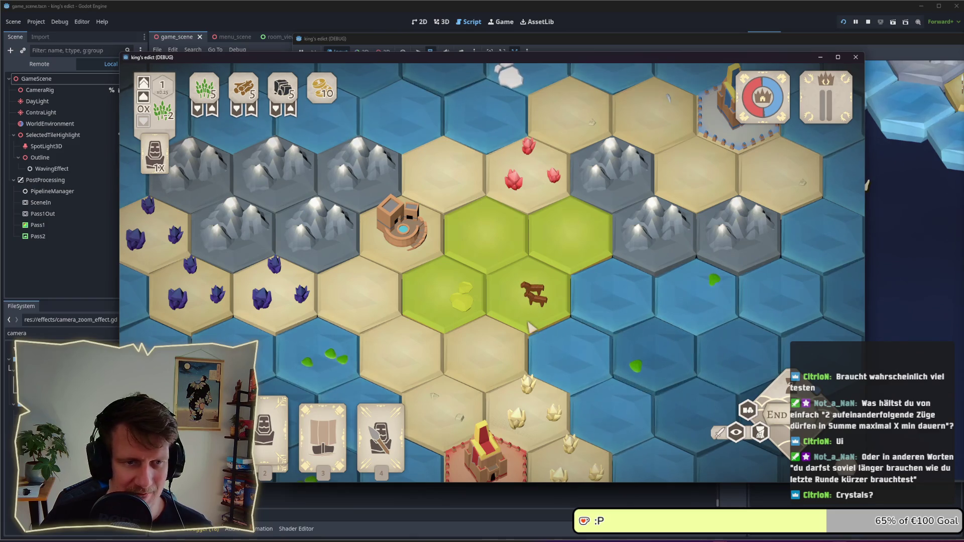
scroll(529, 331, "down", 3)
scroll(517, 329, "up", 2)
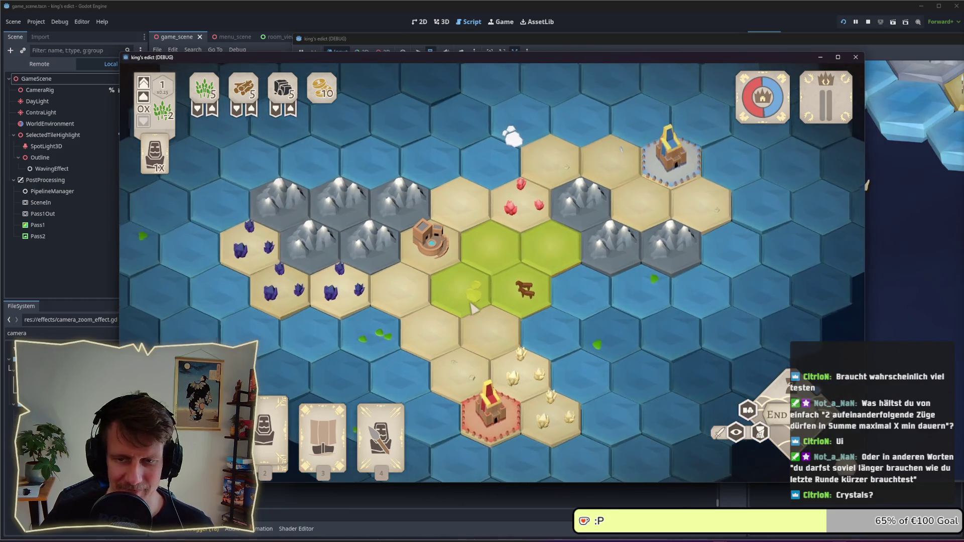
left_click(868, 22)
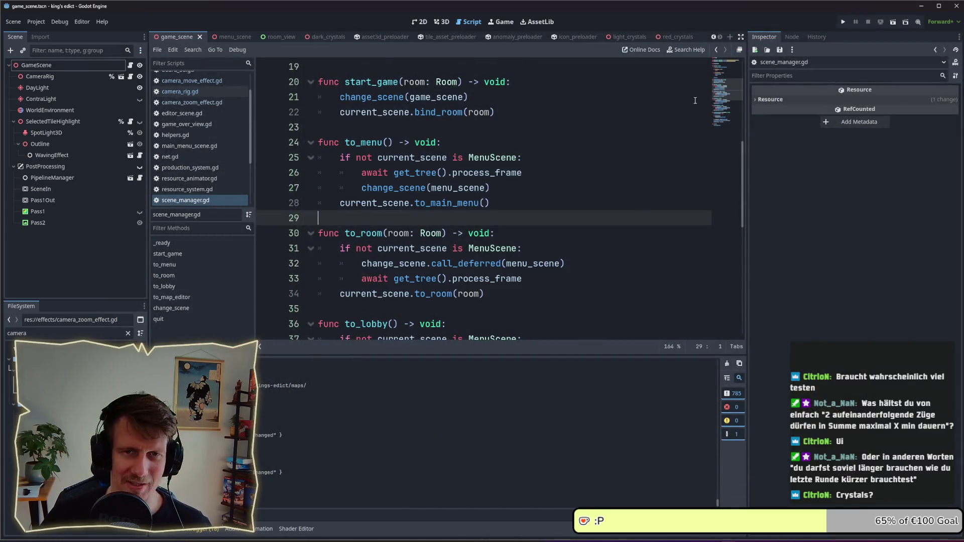
Step: Relaunch the game, join the open multiplayer room as red and start the I Know This Place match
left_click(843, 22)
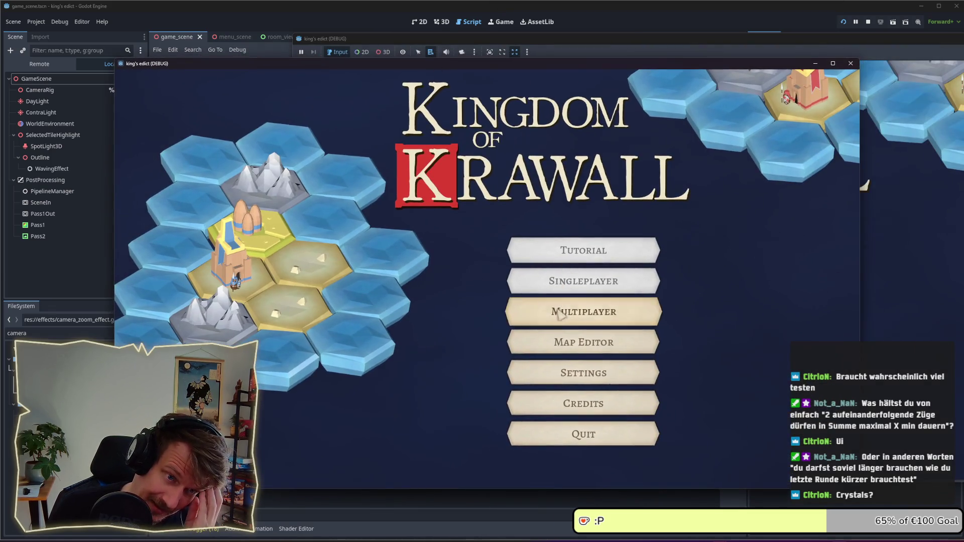
left_click(561, 315)
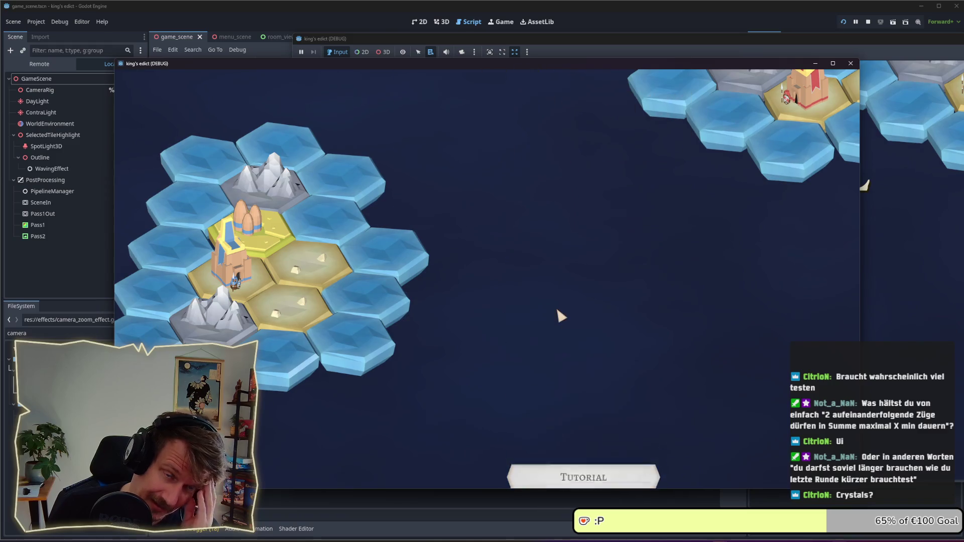
left_click(728, 454)
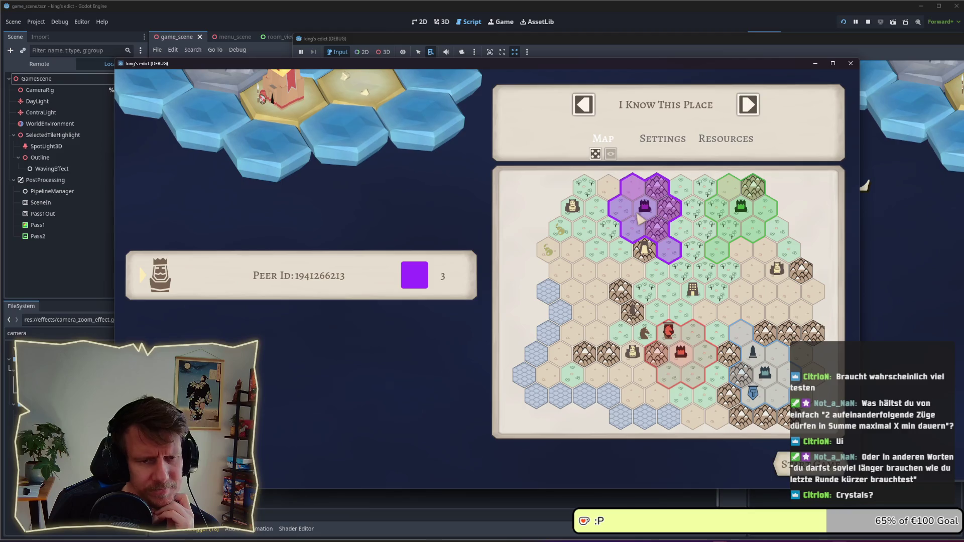
left_click(668, 352)
left_click(808, 464)
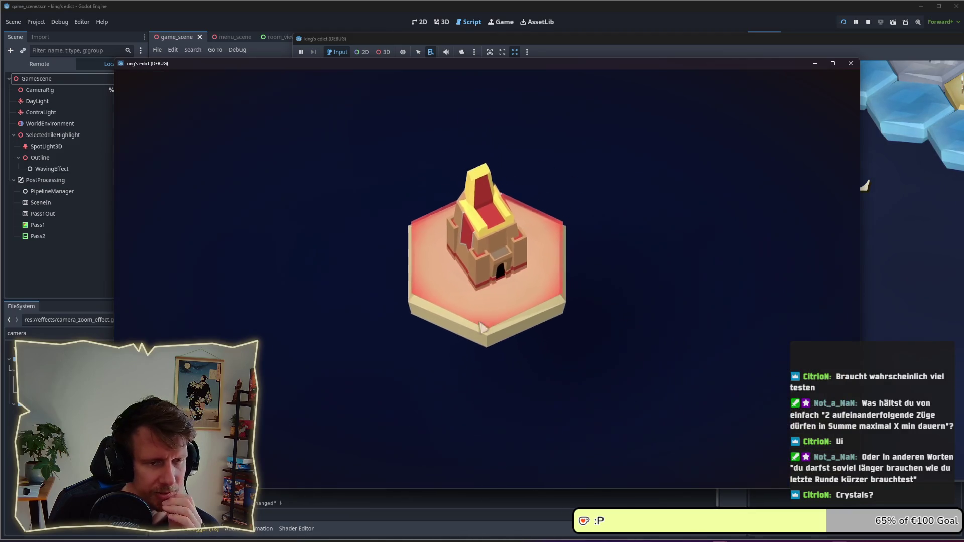
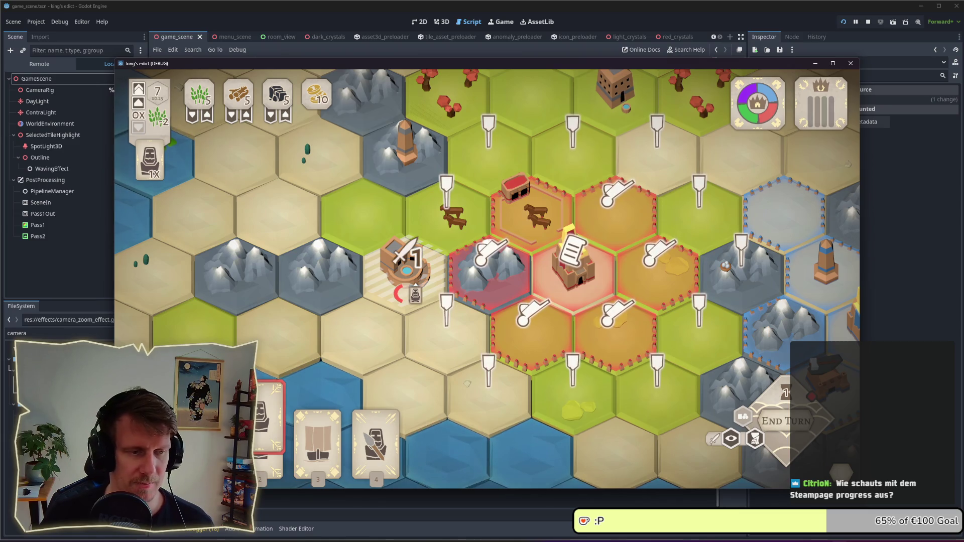
Step: Select and cancel the first hand card, pan the board, then select and deselect a unit
right_click(418, 289)
left_click(418, 289)
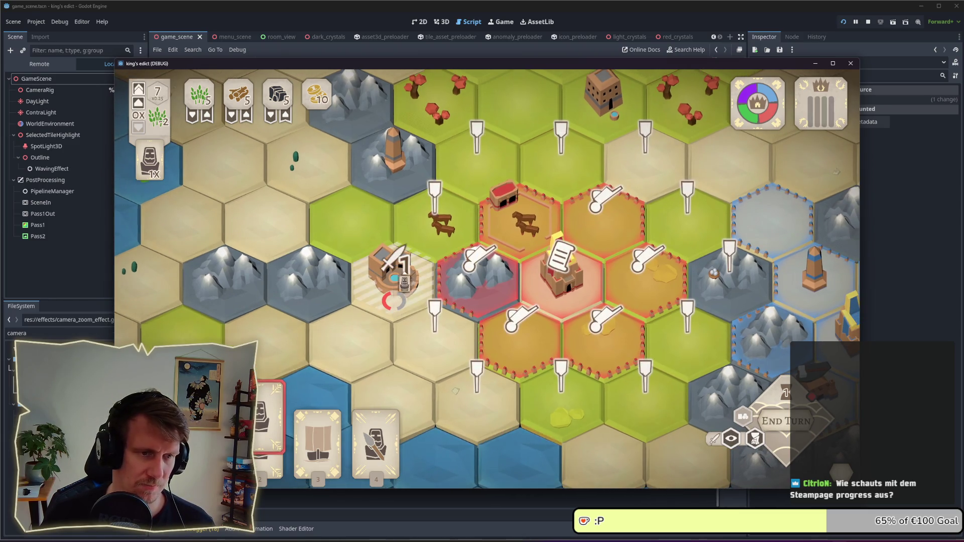
right_click(418, 288)
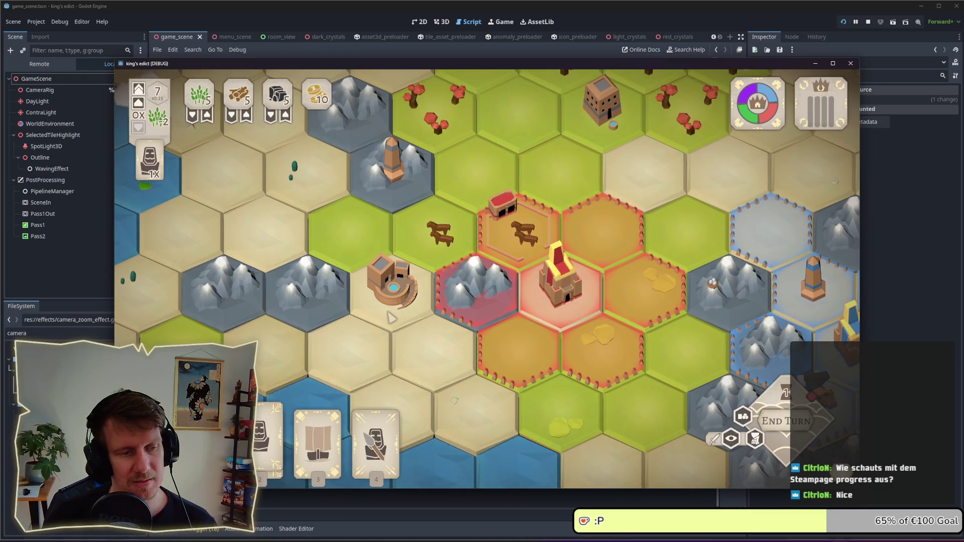
left_click_drag(392, 317, 441, 299)
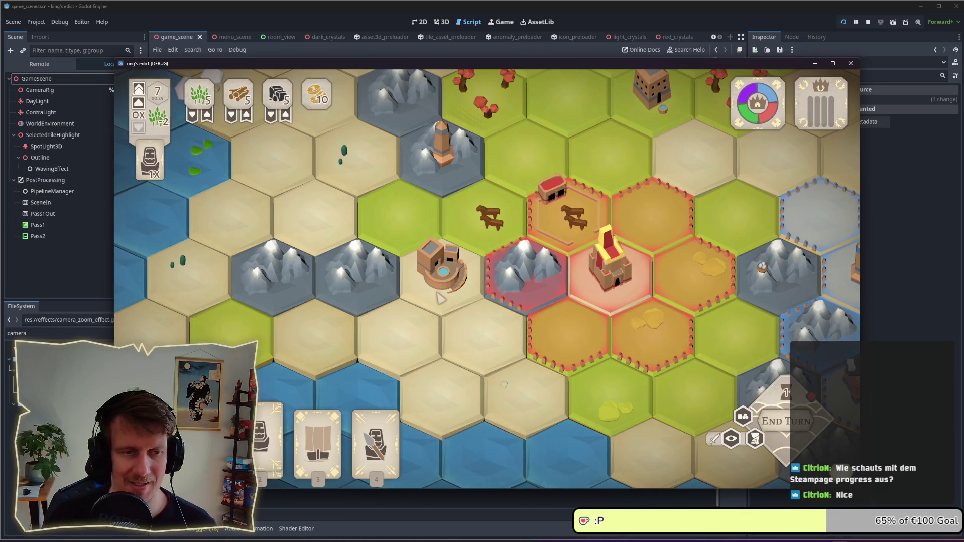
left_click(441, 299)
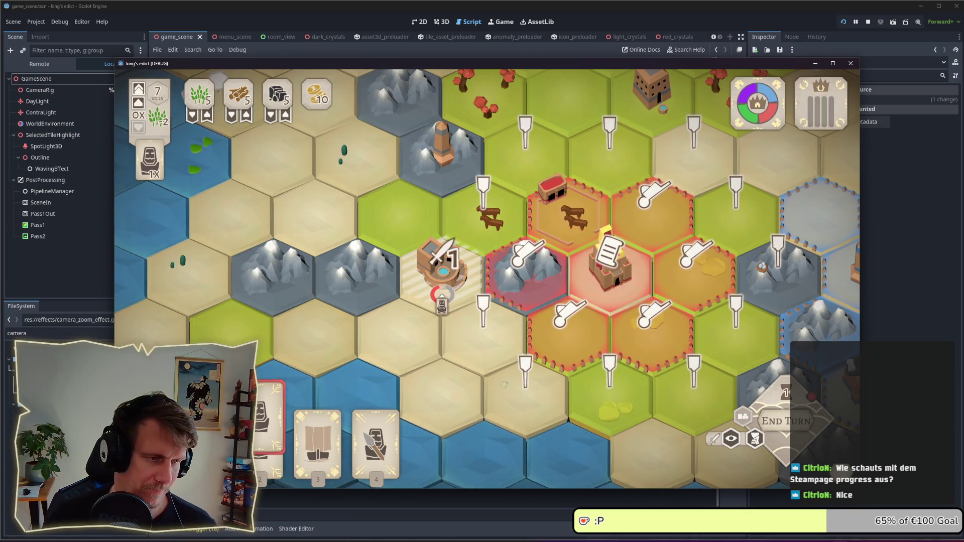
left_click(444, 300)
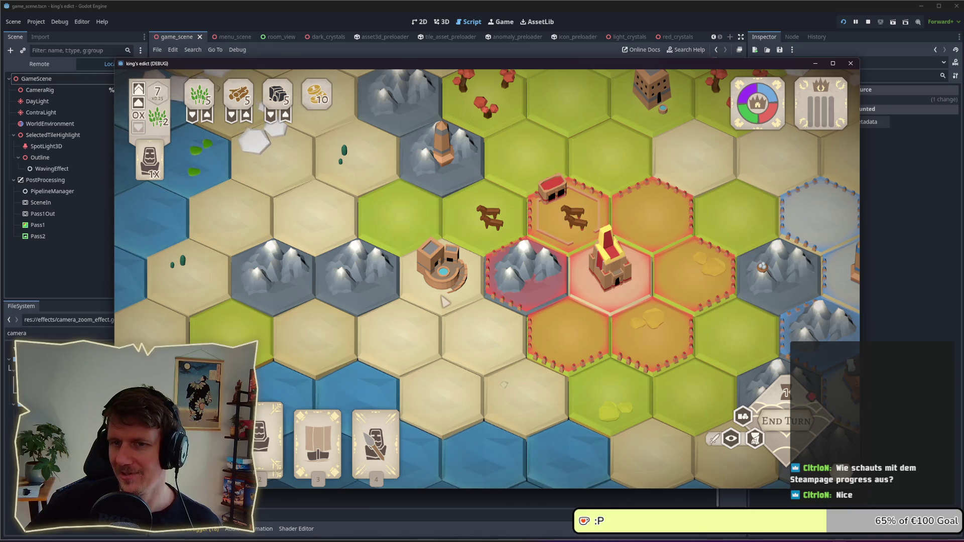
Step: Play the first card as a building and the second card on tile -6,-1, then stop the game
key("1")
key("1")
key("1")
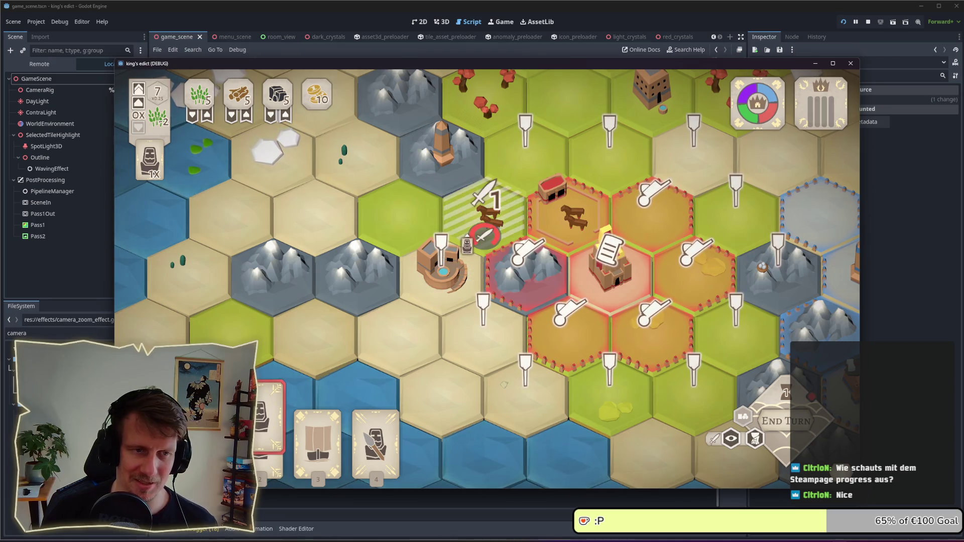
left_click(442, 293)
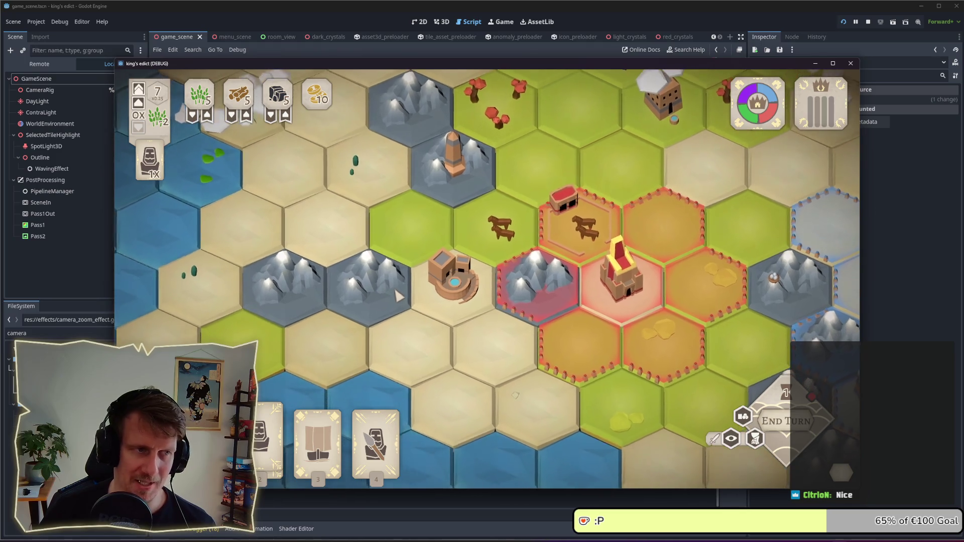
key("2")
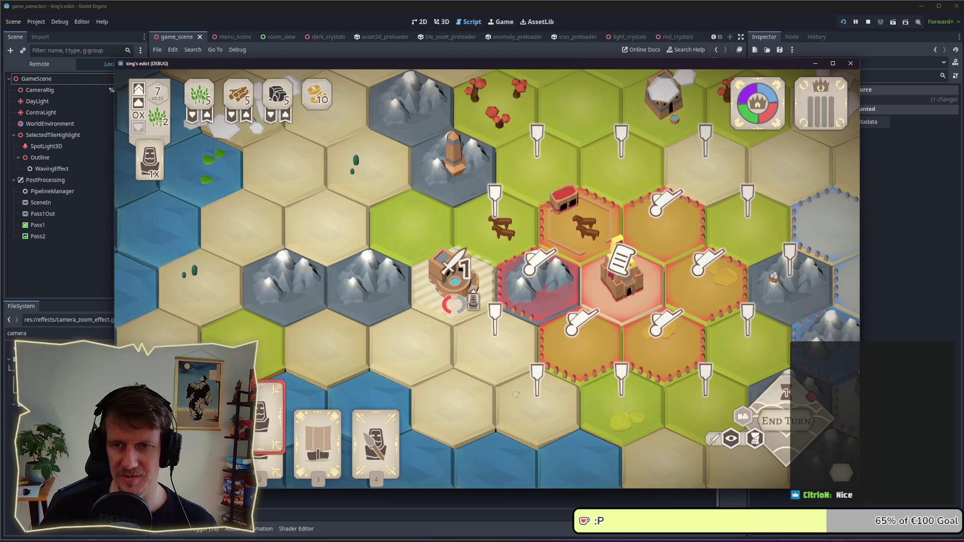
left_click(621, 266)
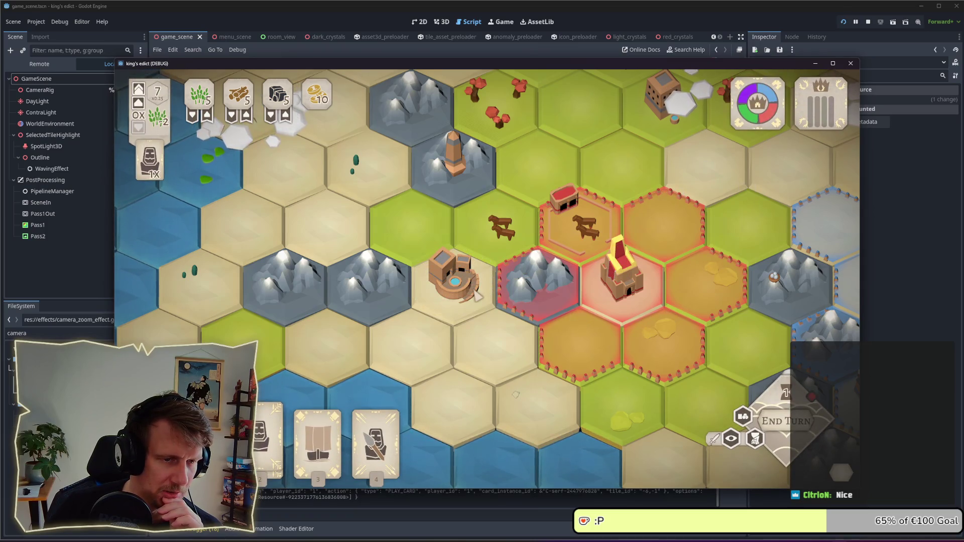
left_click(437, 301)
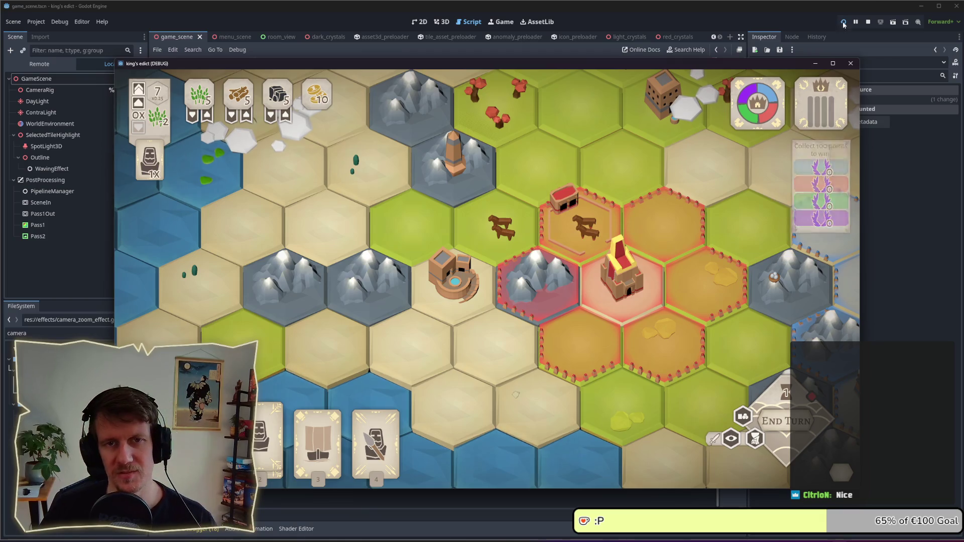
key("F8")
Step: Clear the camera file filter, search all project files for the quoted PLAY_CARD string, and open the play_card_system.gd match
double_click(20, 333)
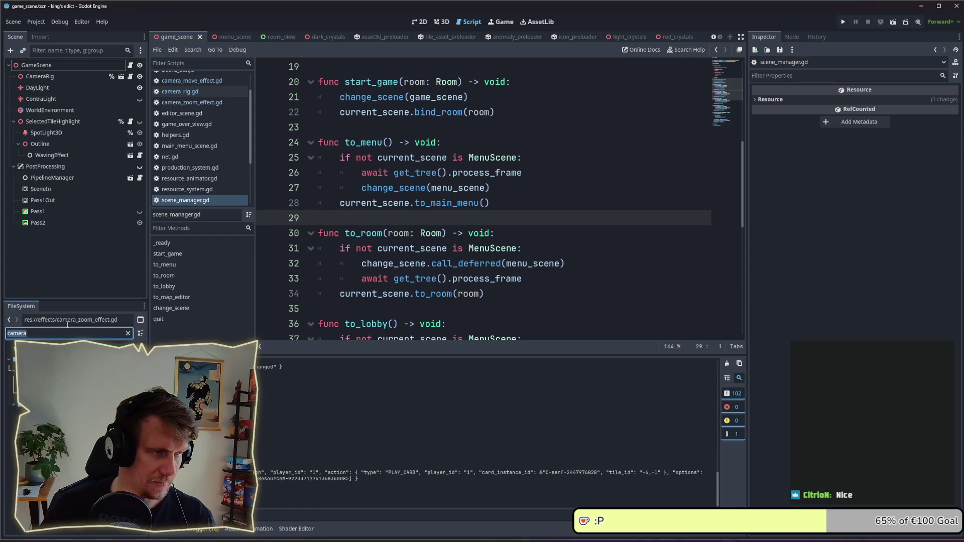
key("BackSpace")
key("ctrl+shift+f")
type("play_card")
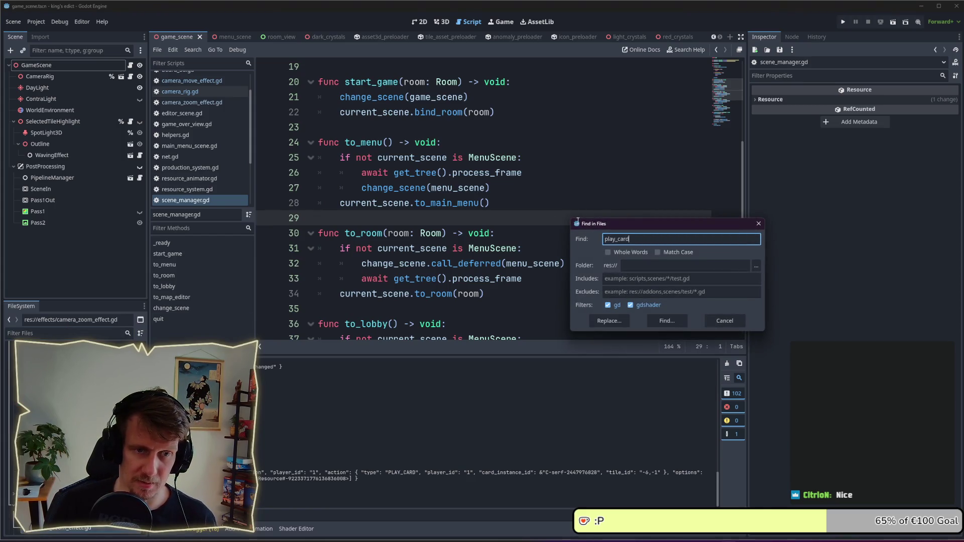
key("Return")
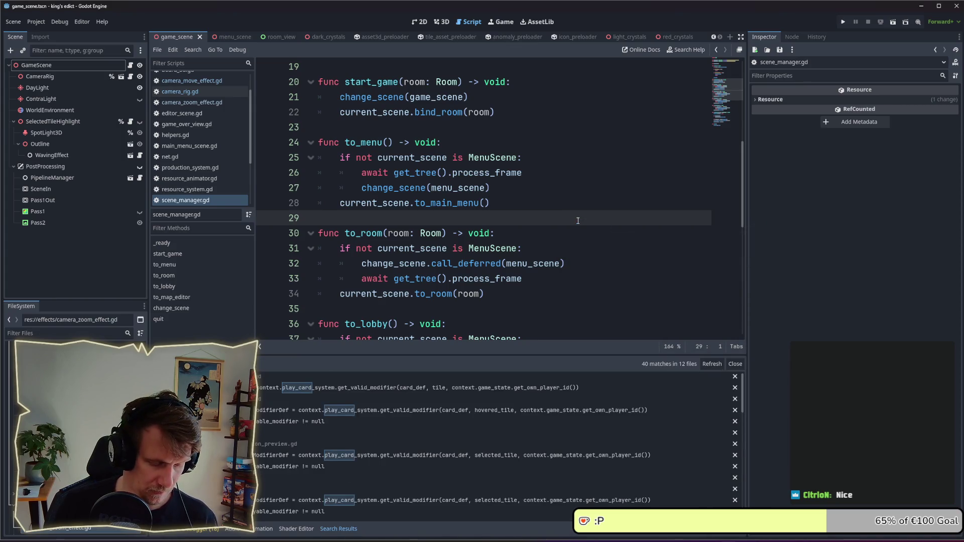
key("ctrl+shift+f")
key("Home")
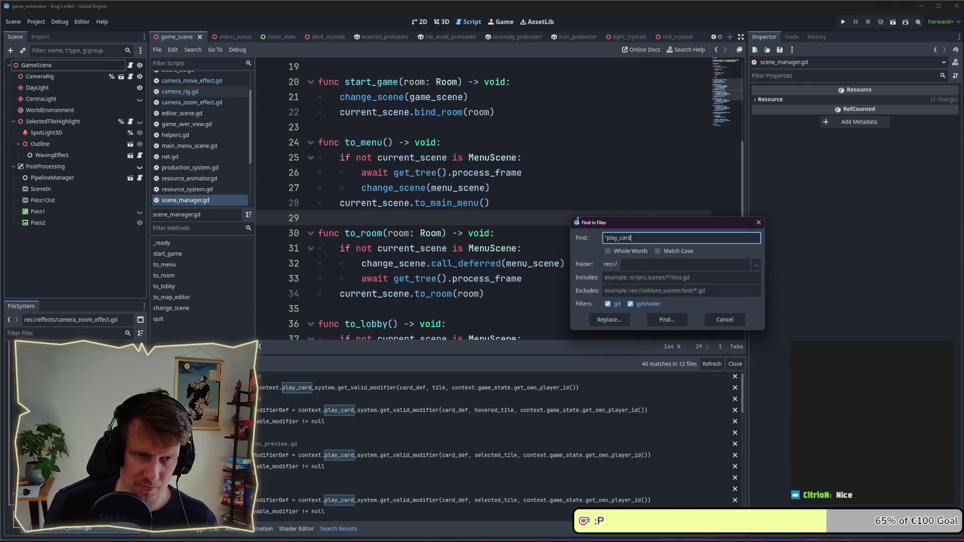
key("Return")
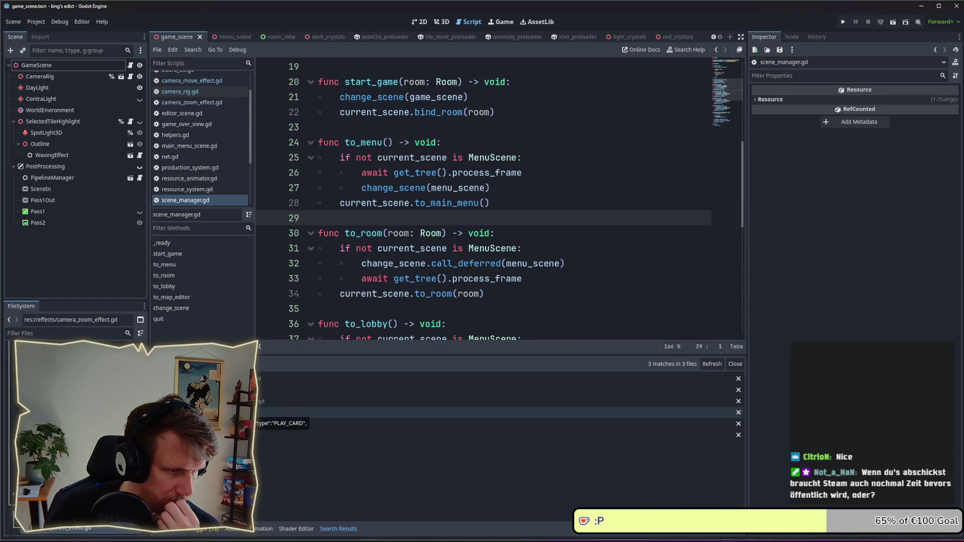
left_click(352, 412)
Step: Widen the code area and jump from the can_play_card call on line 41 to its definition
scroll(436, 162, "up", 4)
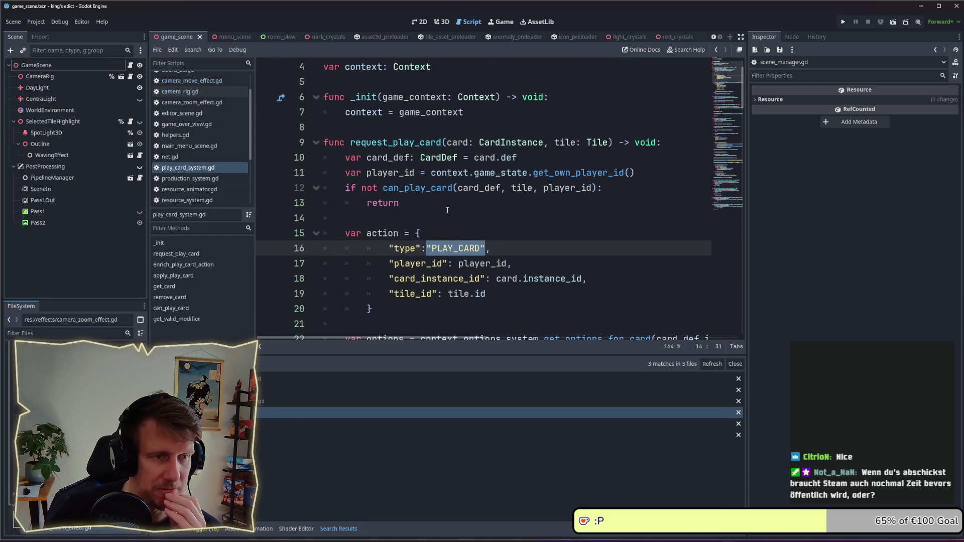
scroll(435, 161, "down", 8)
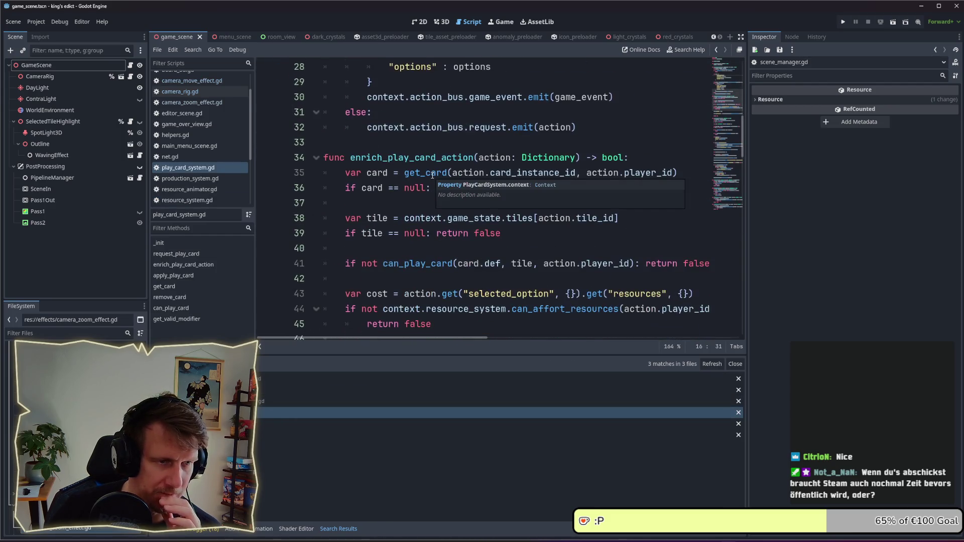
scroll(433, 175, "down", 1)
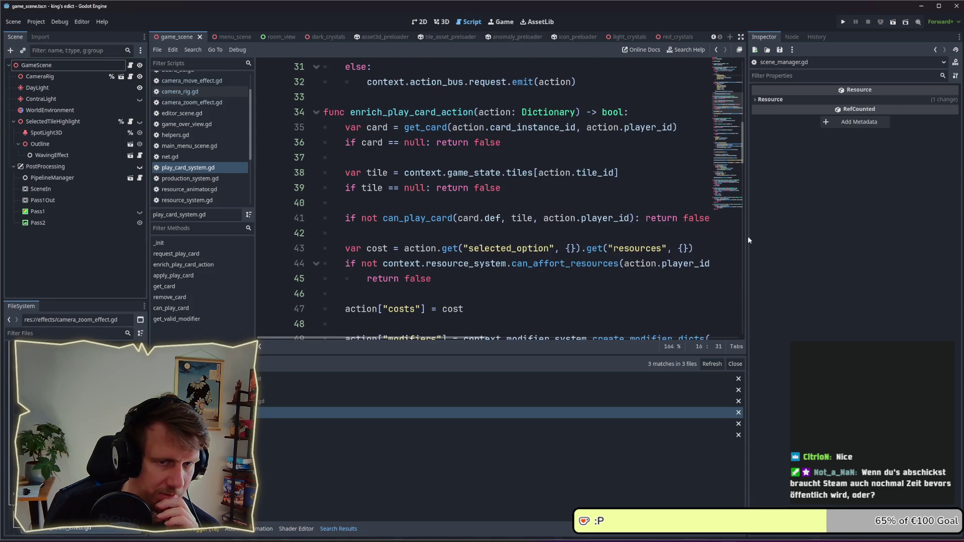
left_click_drag(748, 236, 812, 234)
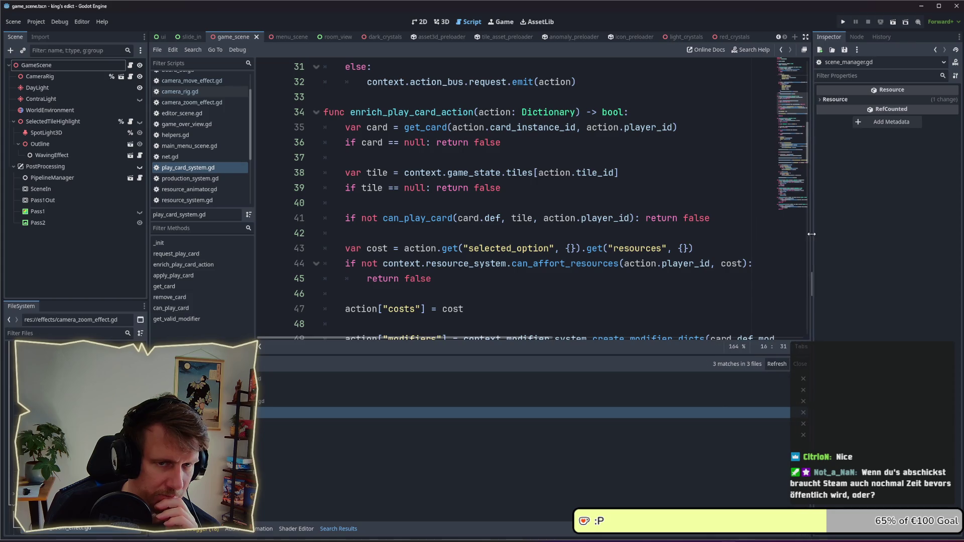
left_click(617, 220)
double_click(439, 220)
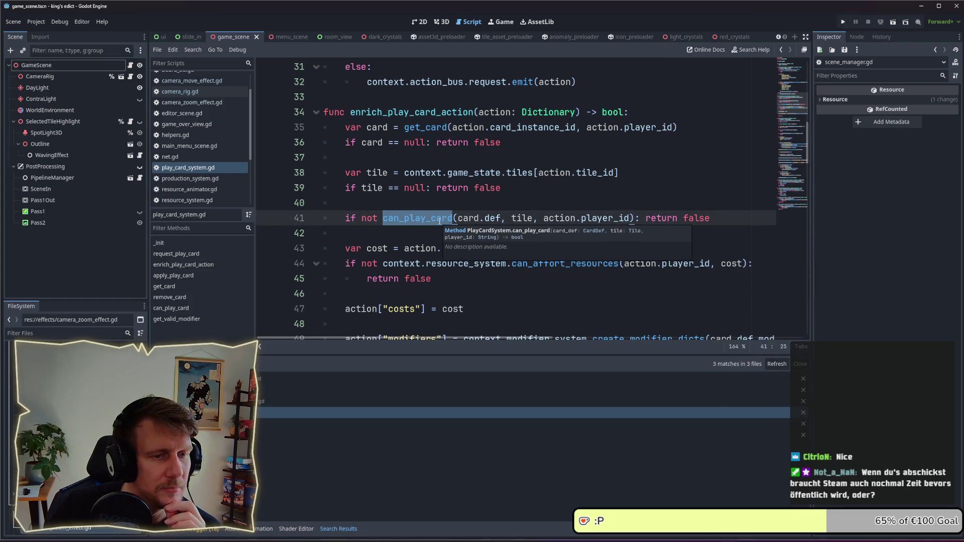
mouse_move(514, 220)
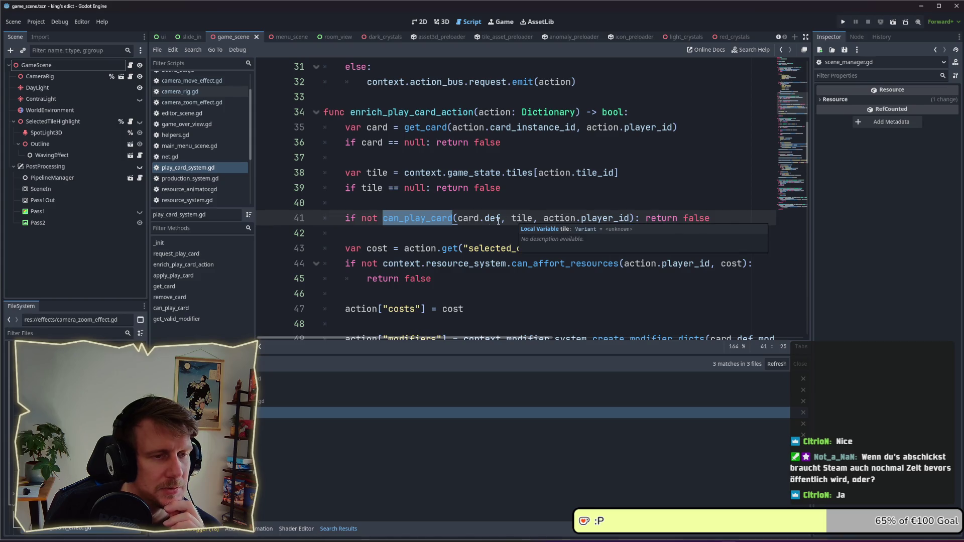
mouse_move(460, 222)
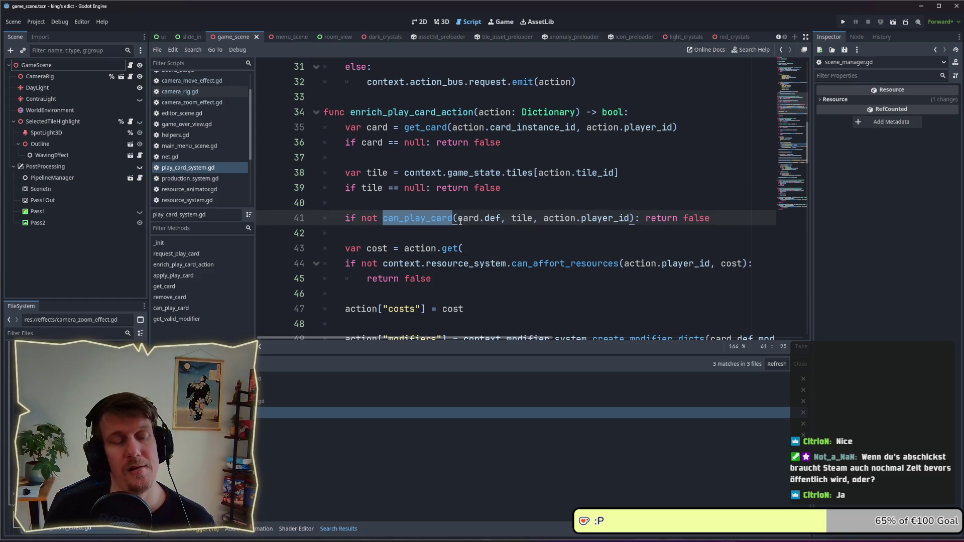
scroll(462, 220, "down", 1)
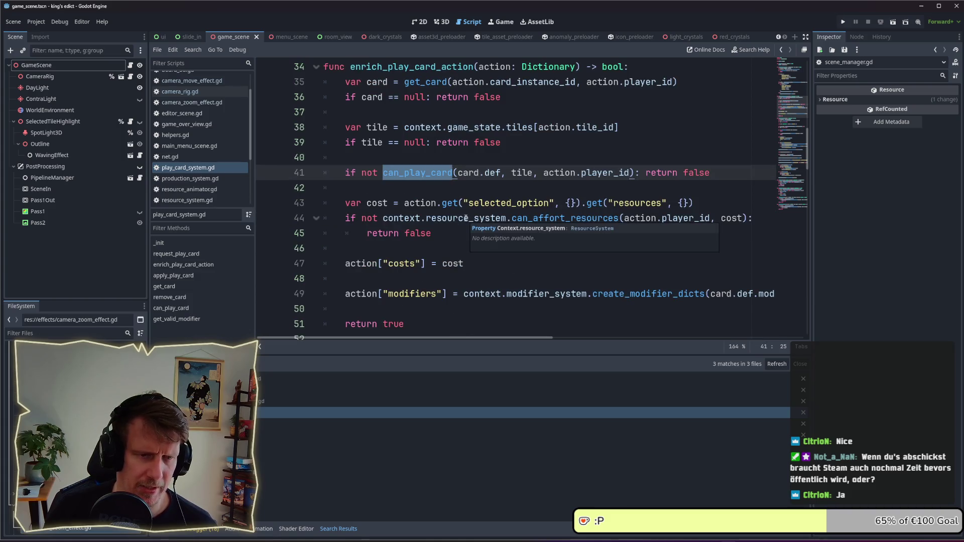
left_click(422, 177, "ctrl")
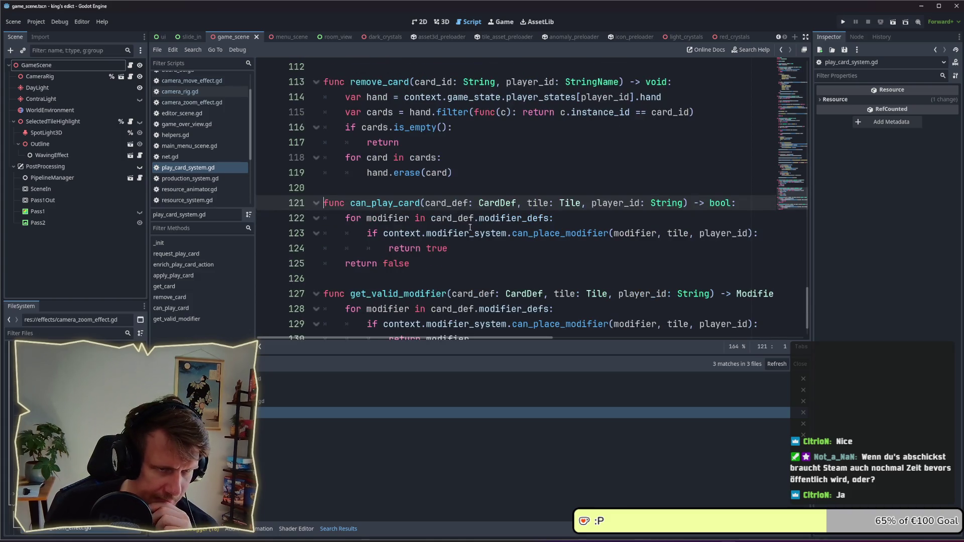
Step: Jump to can_place_modifier in modifier_system.gd and examine the tile-kind and unit checks on lines 229–234
left_click(527, 234, "ctrl")
scroll(494, 188, "up", 1)
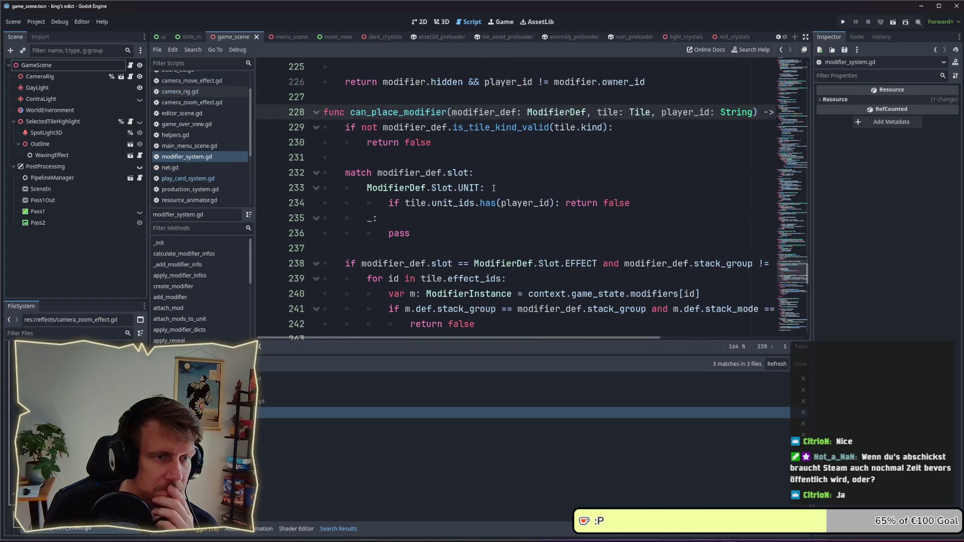
scroll(493, 187, "down", 1)
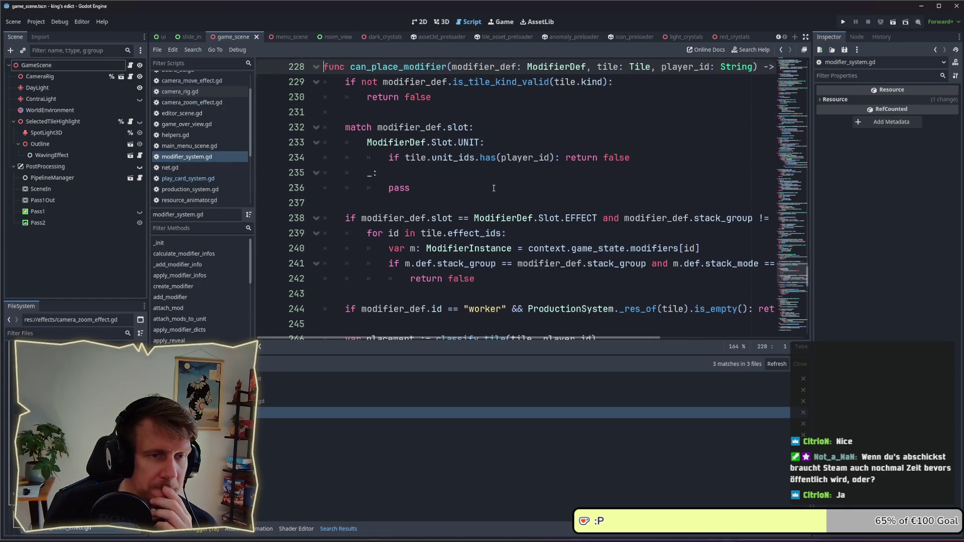
left_click(492, 82)
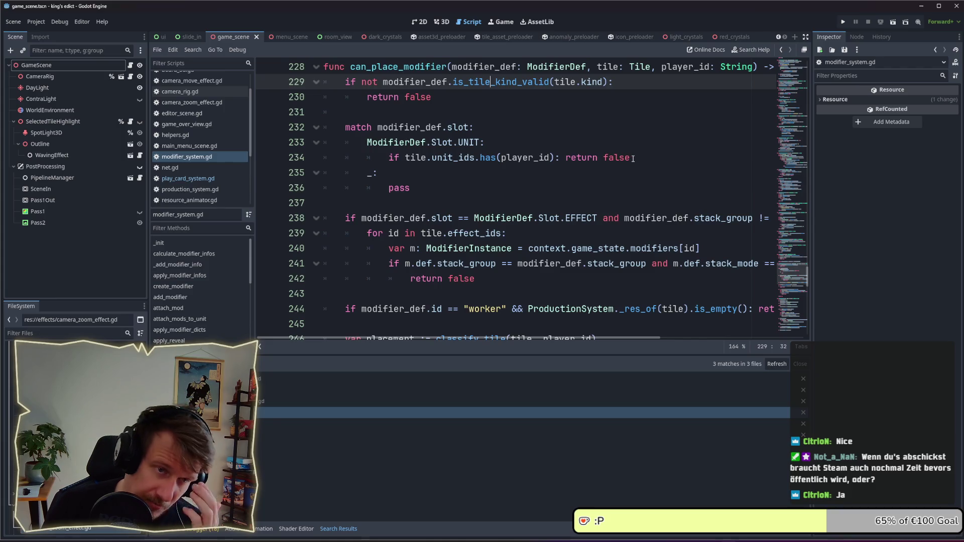
left_click_drag(631, 158, 388, 160)
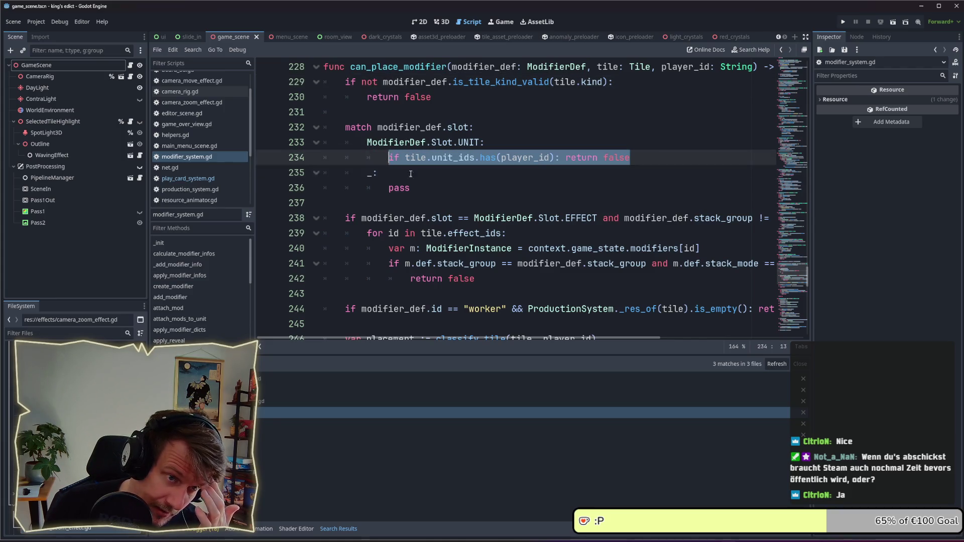
Step: Scroll through the worker, placement-flag and placement_buildings checks down to the final return true on line 256
scroll(489, 204, "down", 1)
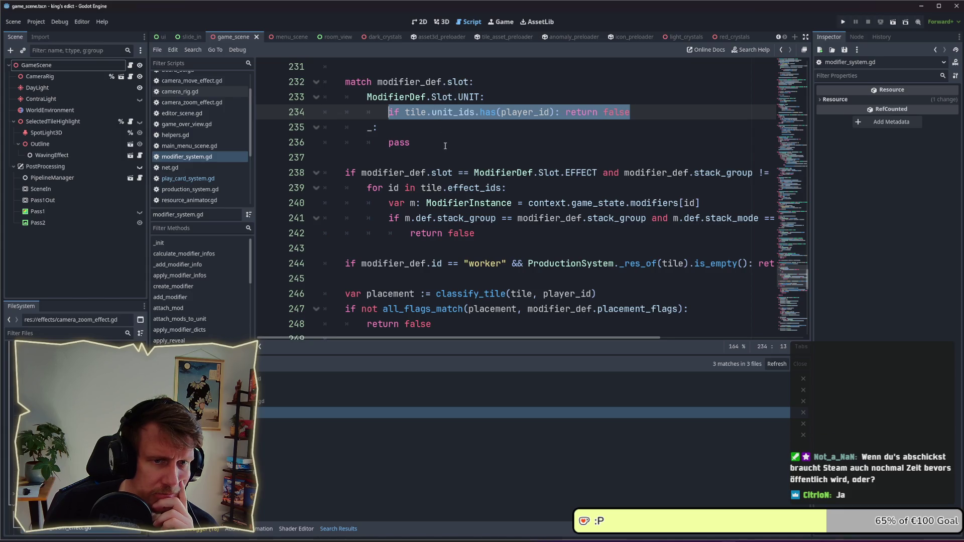
scroll(557, 337, "right", 3)
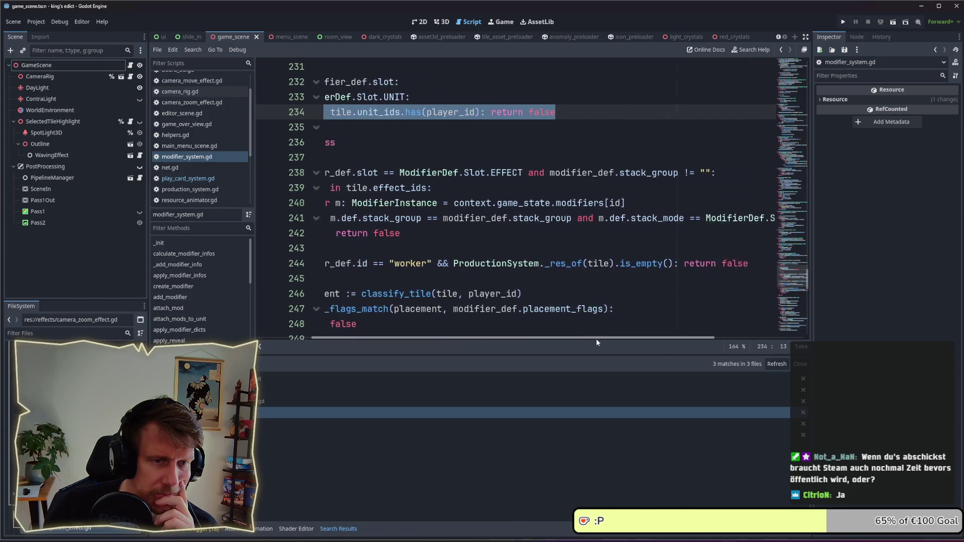
scroll(595, 338, "left", 3)
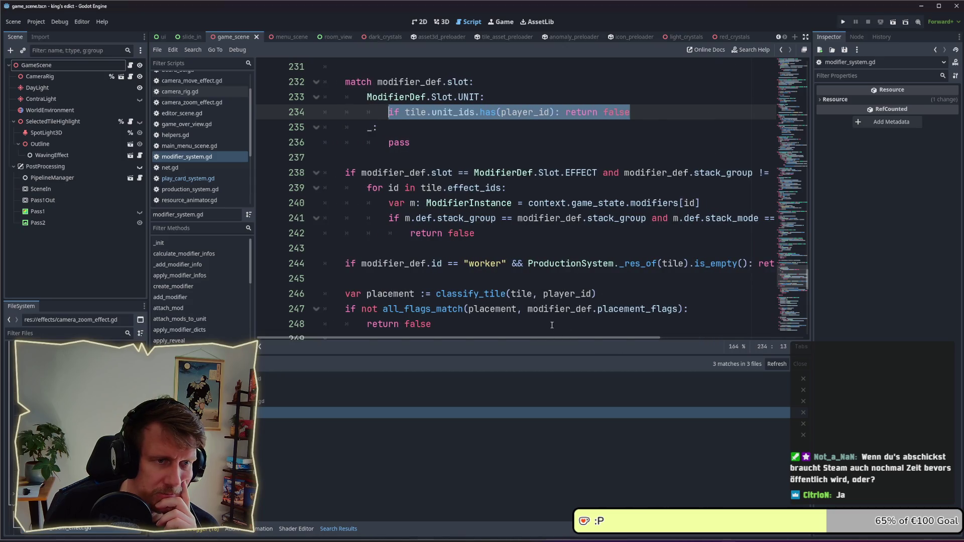
scroll(531, 283, "down", 1)
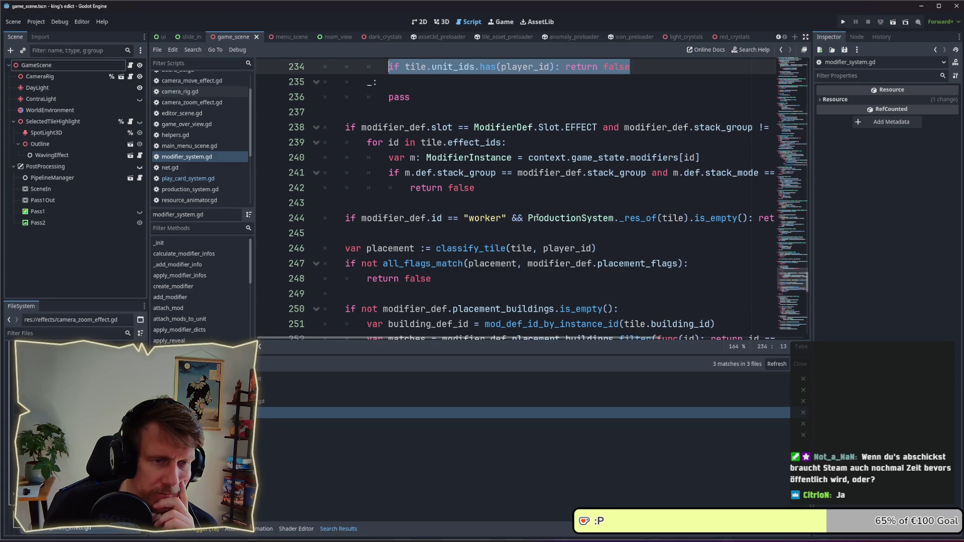
scroll(555, 297, "down", 1)
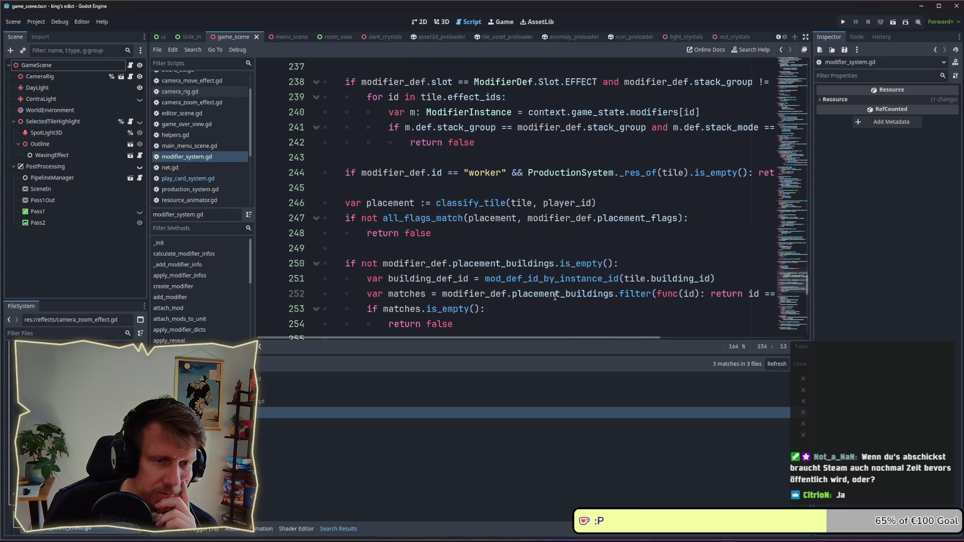
scroll(554, 296, "down", 1)
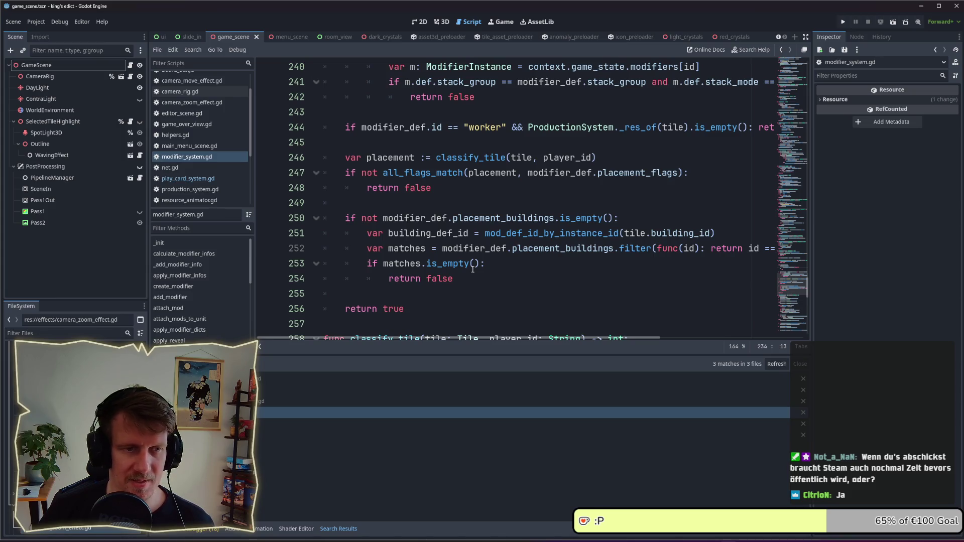
key("alt+Tab")
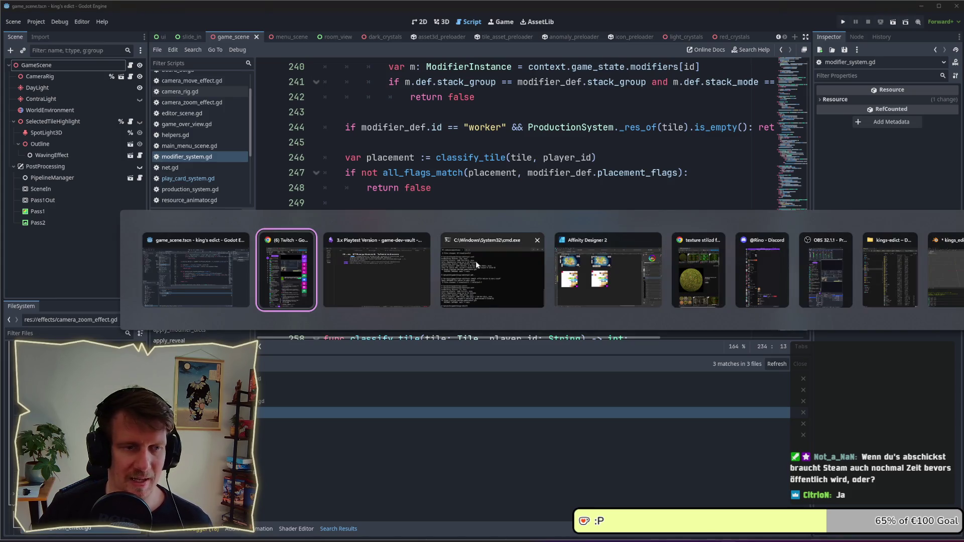
Step: Launch King's Edict and start a multiplayer match on the Crystals 4 map from the red start hex
key("F5")
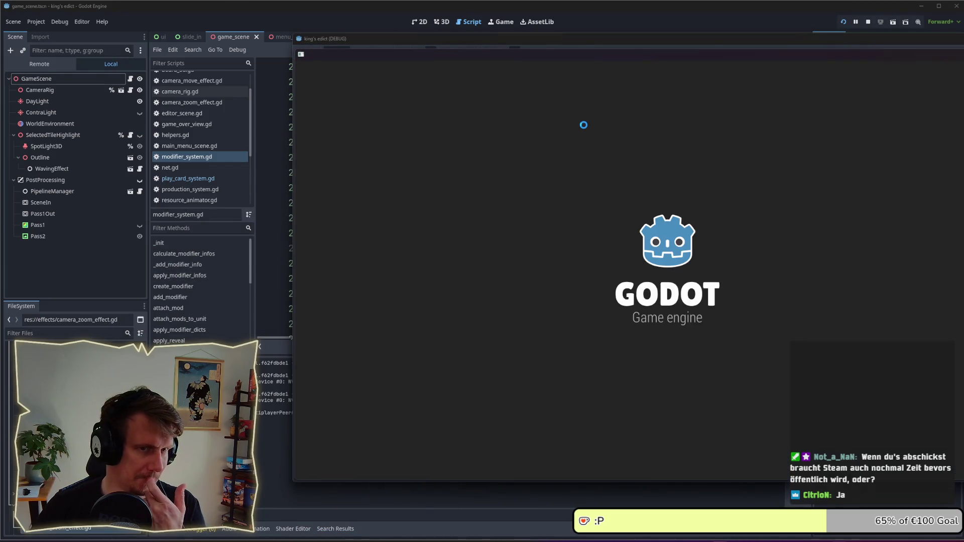
left_click(741, 300)
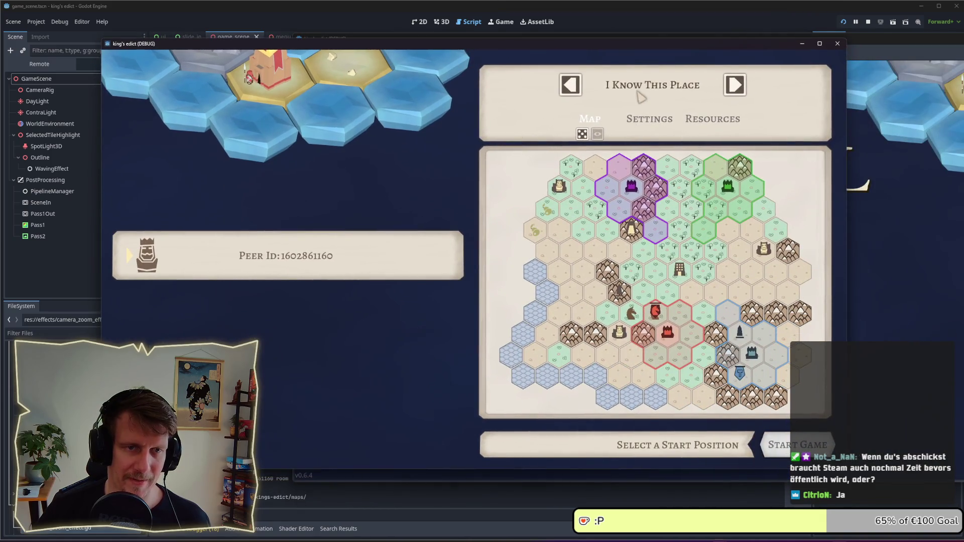
left_click(639, 94)
left_click(624, 278)
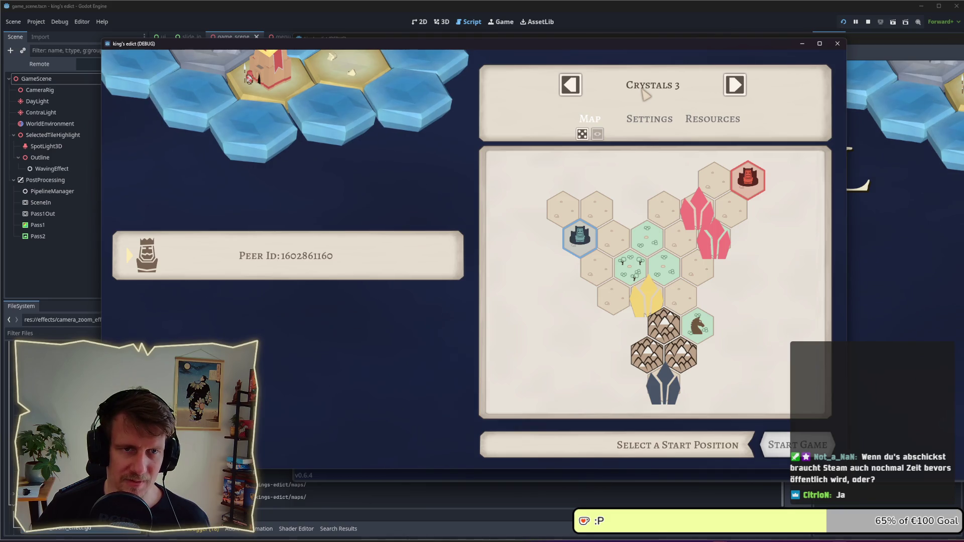
left_click(645, 94)
left_click(619, 287)
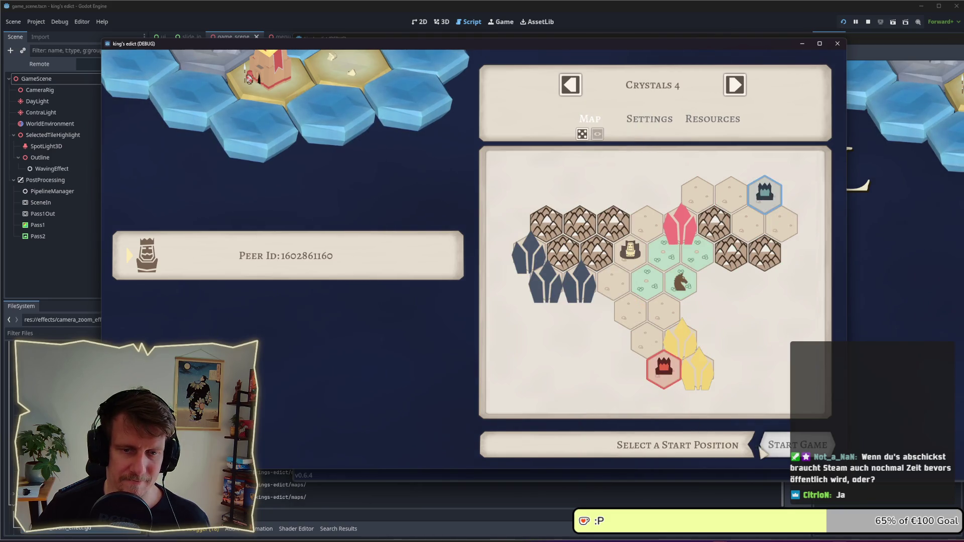
left_click(674, 386)
left_click(797, 445)
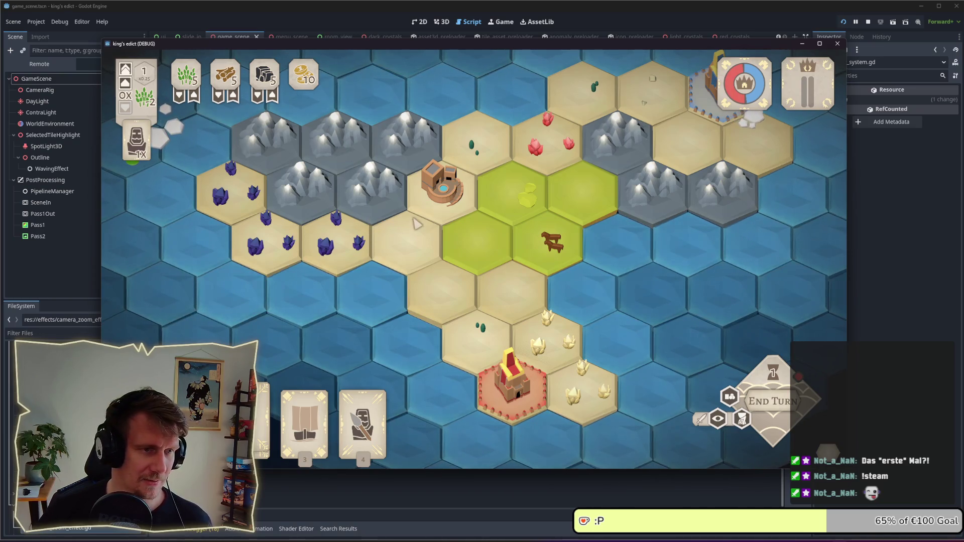
Step: Pan the camera, select a hand card to view its placement spots near the castle, deselect it, and stop the game
key("w")
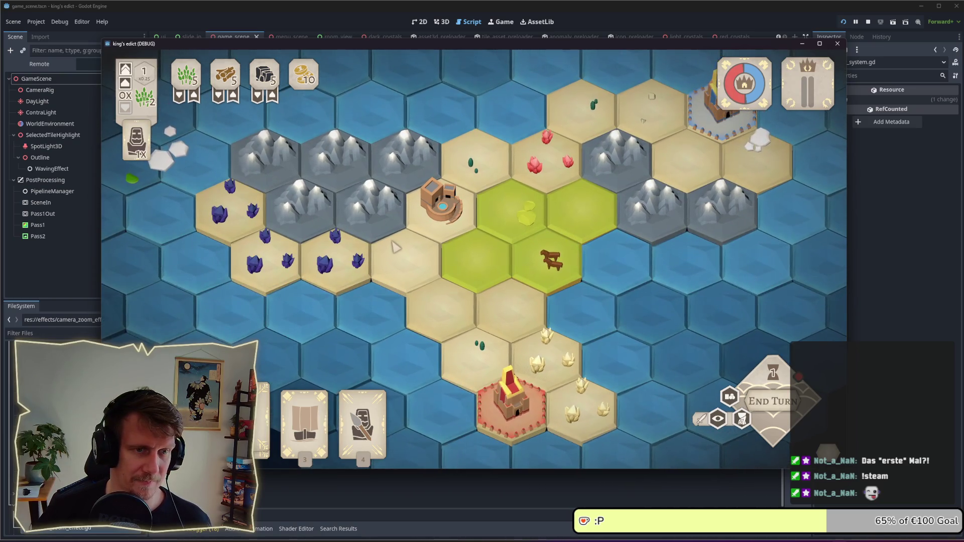
key("s")
key("d")
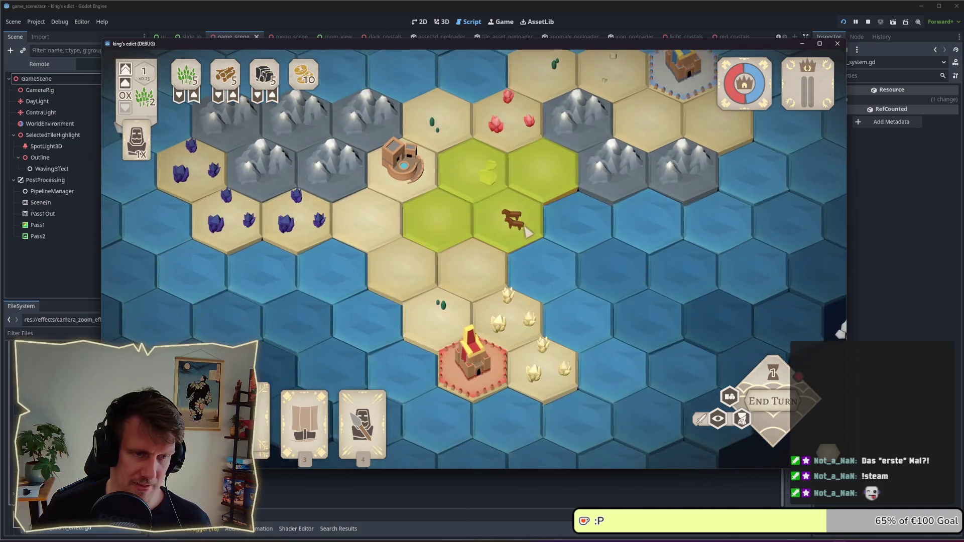
key("s")
key("2")
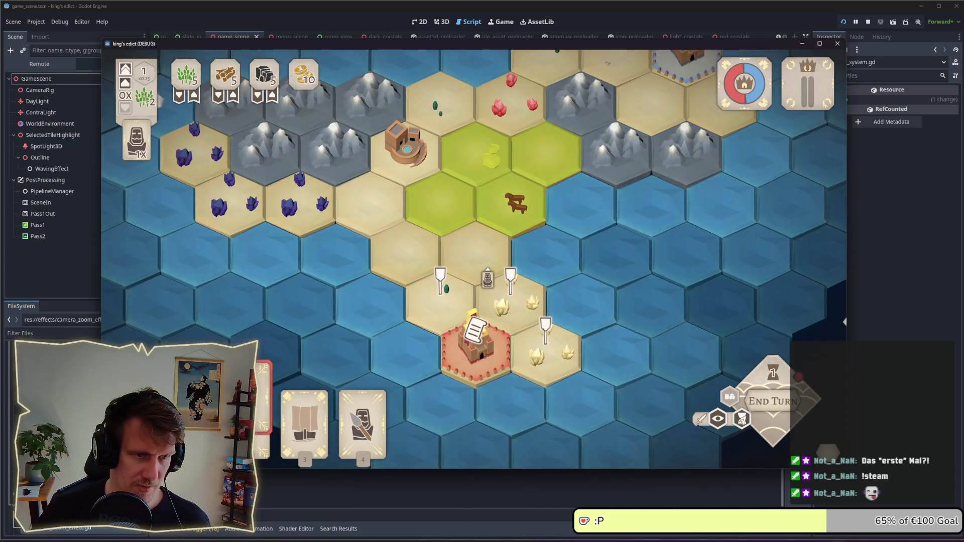
key("Escape")
key("w")
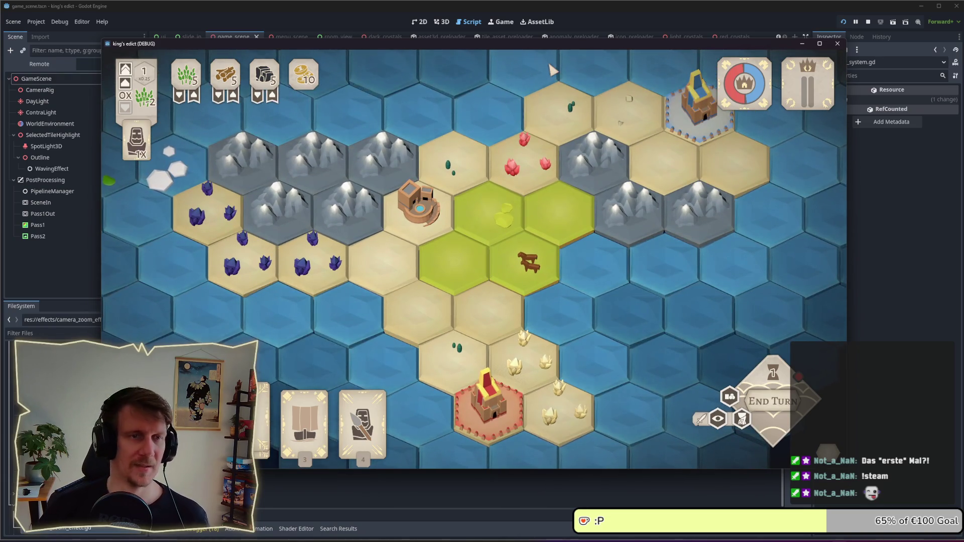
left_click(868, 22)
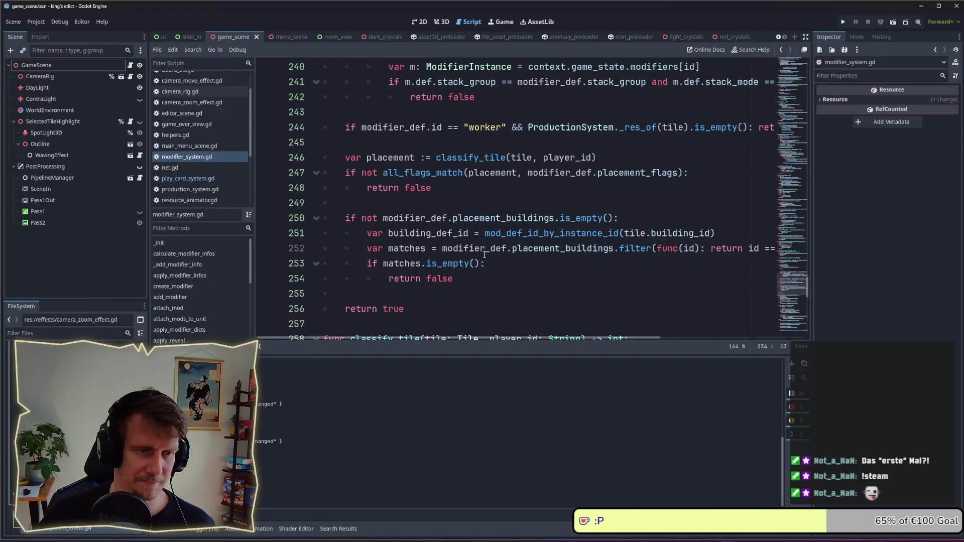
scroll(393, 232, "down", 1)
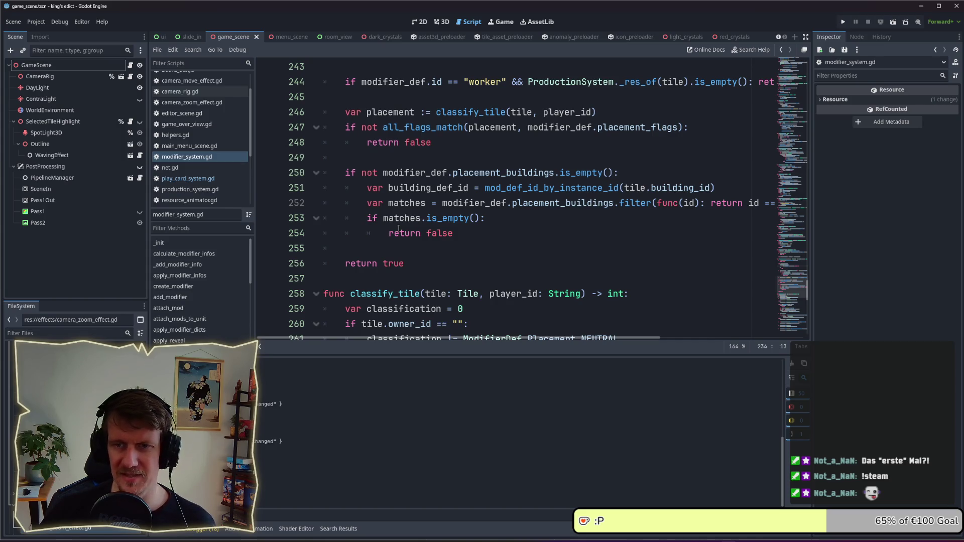
left_click(443, 234)
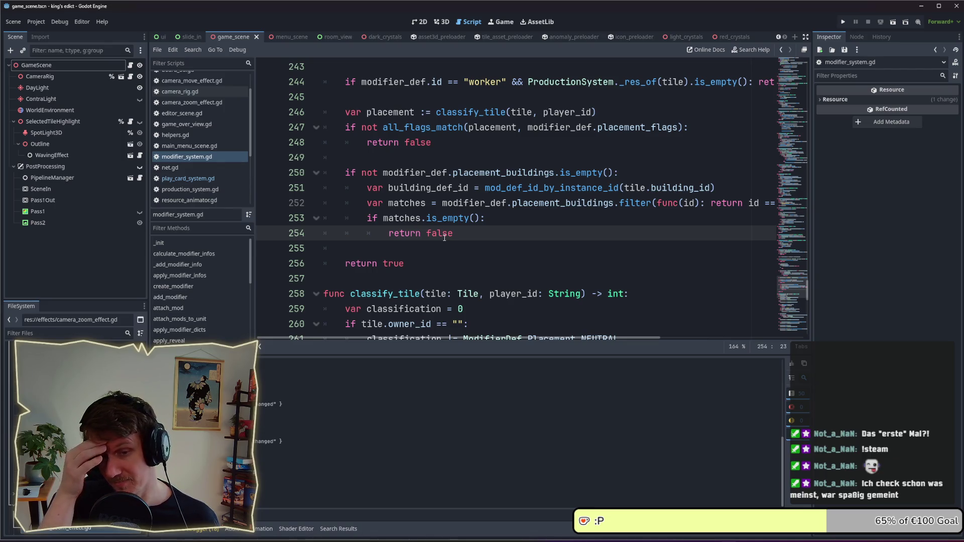
scroll(445, 236, "up", 1)
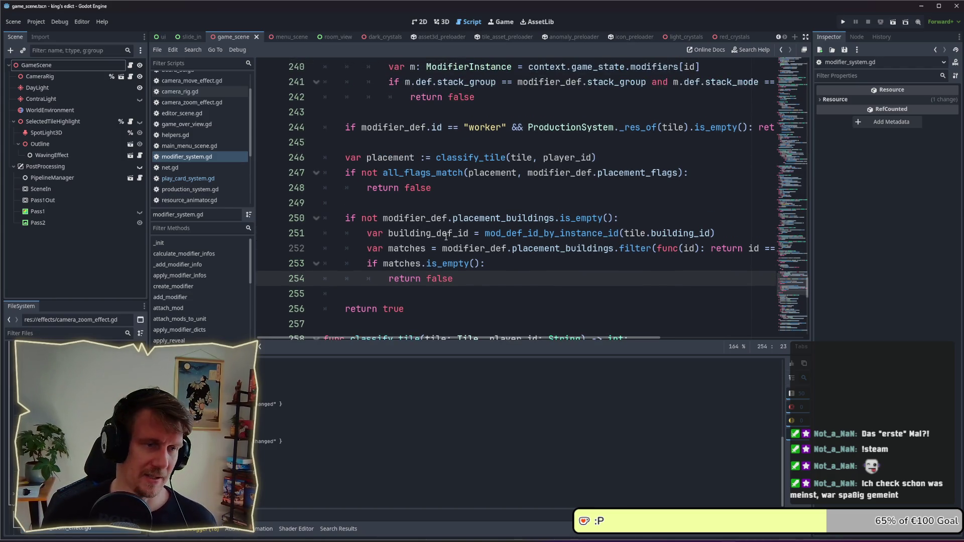
left_click(481, 196)
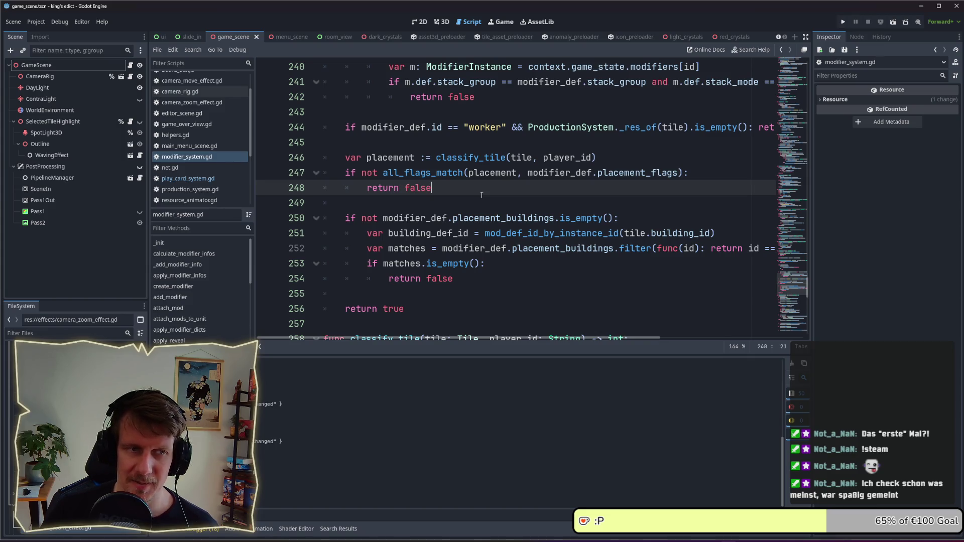
mouse_move(460, 189)
left_mouse_down()
mouse_move(370, 188)
mouse_move(341, 172)
left_mouse_up()
left_click(457, 186)
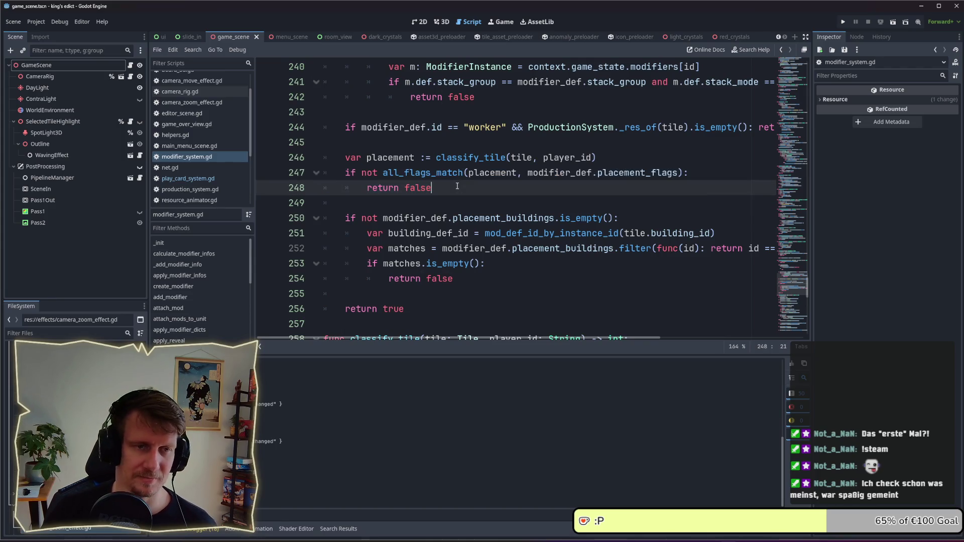
scroll(457, 187, "down", 1)
scroll(457, 186, "down", 1)
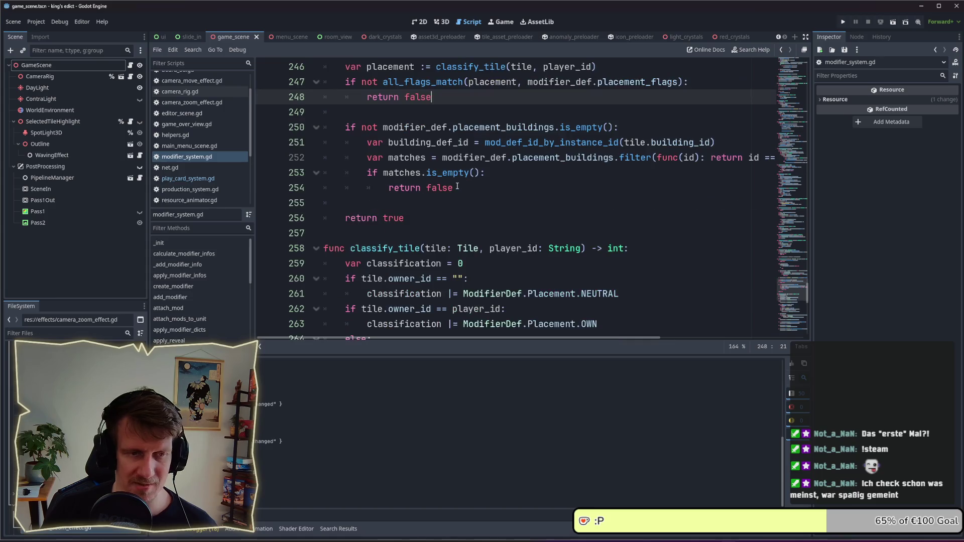
scroll(457, 186, "up", 4)
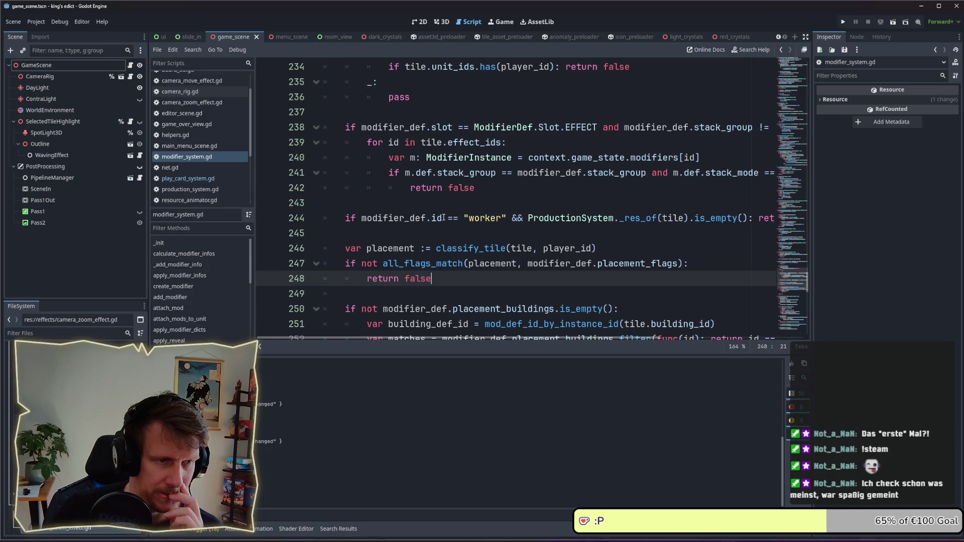
scroll(444, 218, "down", 1)
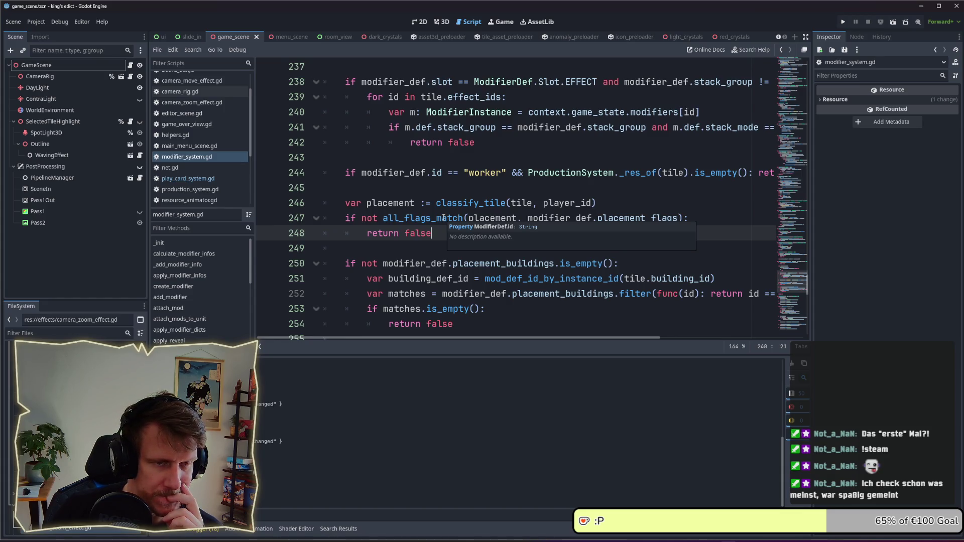
scroll(444, 218, "up", 7)
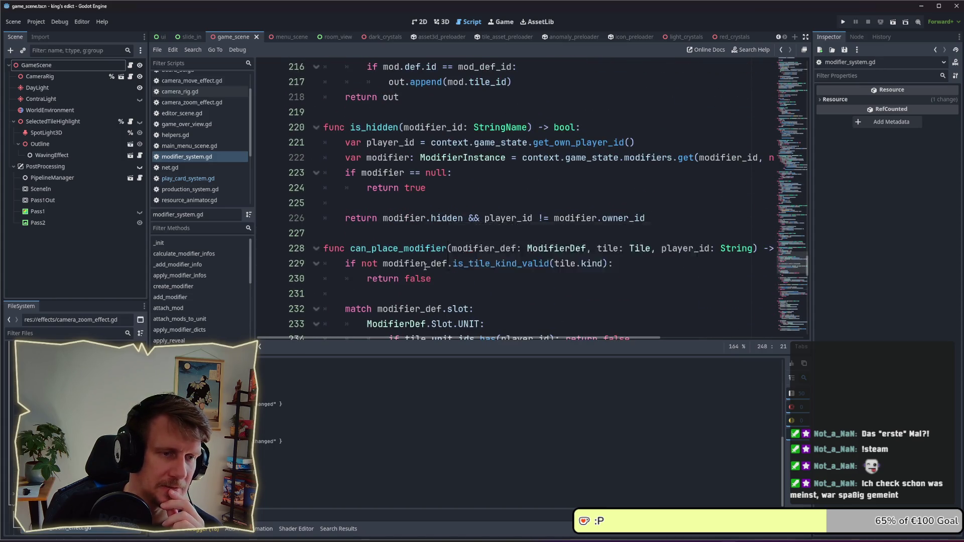
scroll(488, 224, "down", 1)
mouse_move(483, 224)
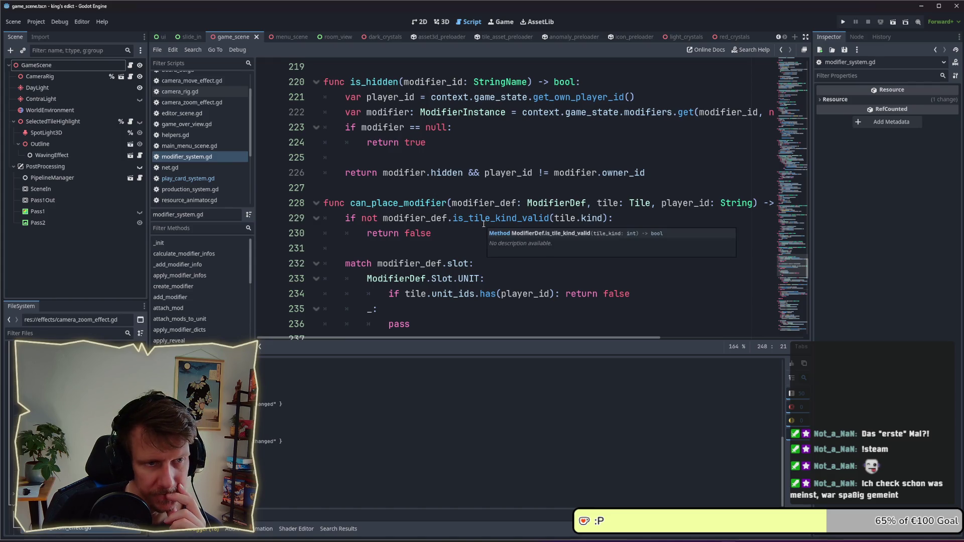
left_click(45, 335)
type("serf")
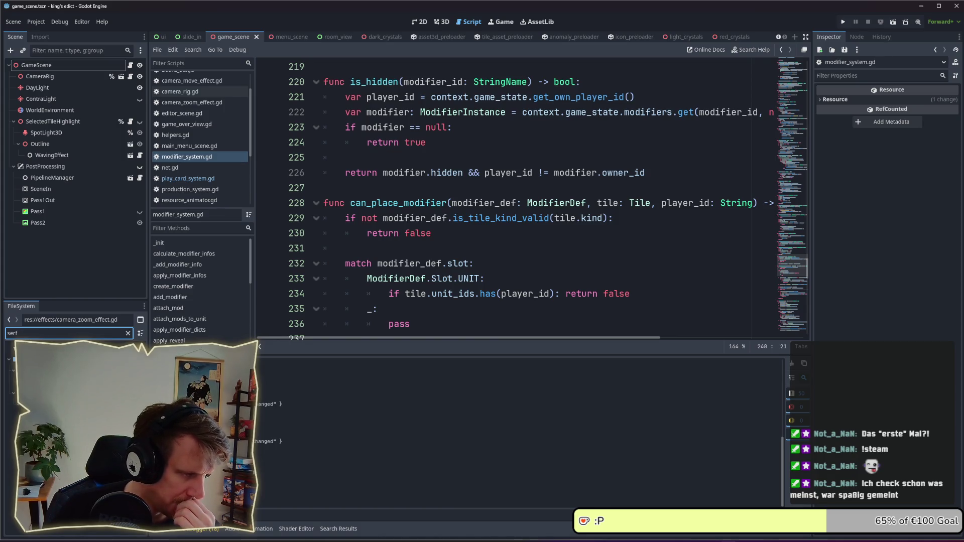
Step: Open serf.tres in the inspector and scroll through can_place_modifier's slot checks
left_click(55, 413)
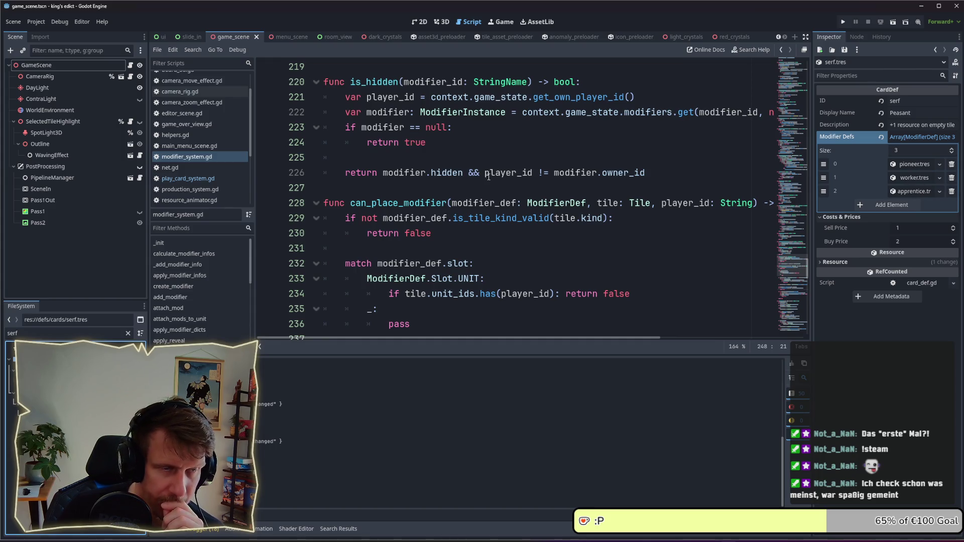
scroll(473, 183, "up", 2)
scroll(466, 190, "down", 3)
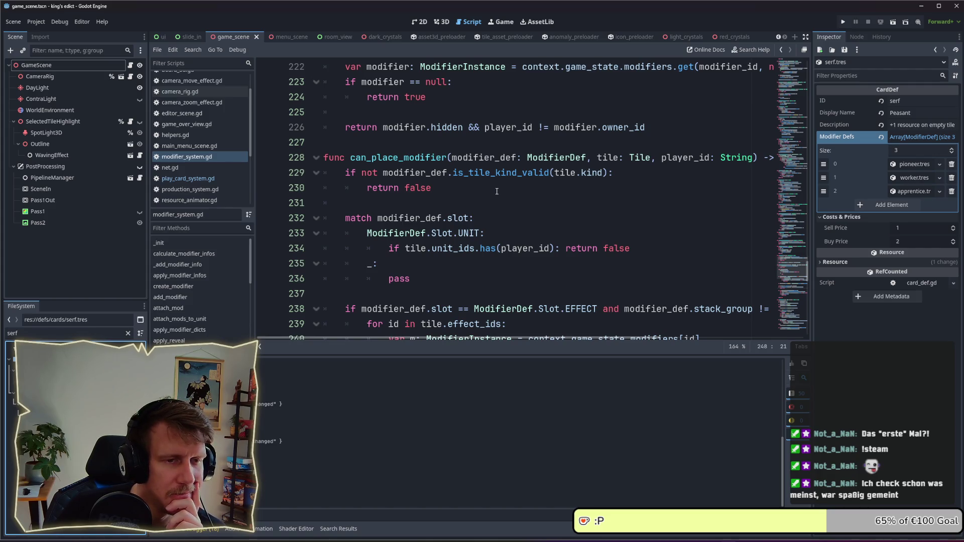
scroll(497, 192, "down", 1)
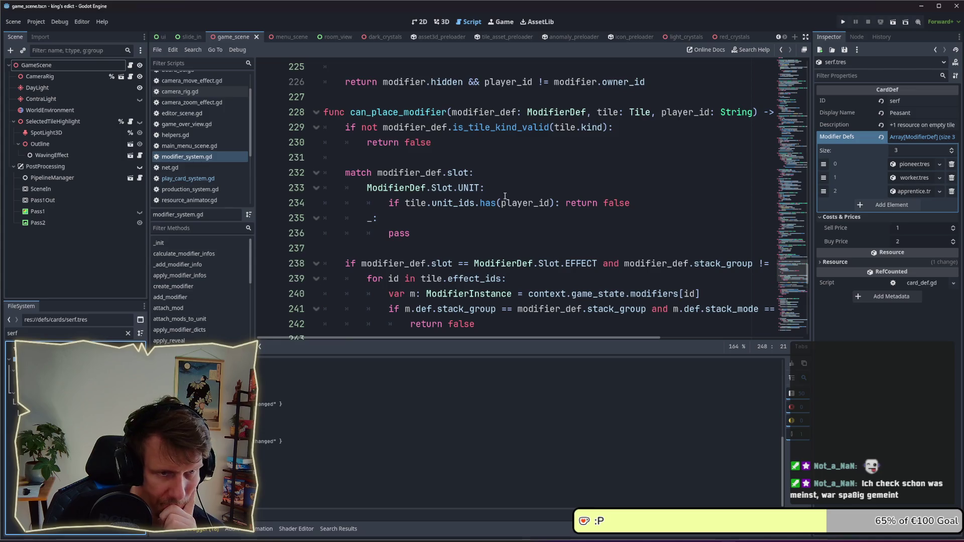
scroll(505, 196, "down", 2)
scroll(505, 196, "down", 1)
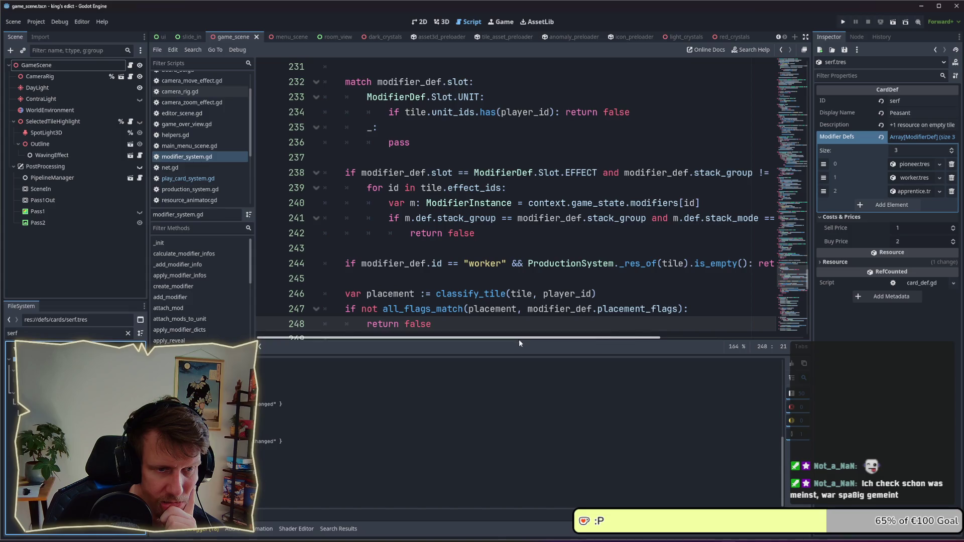
Step: Enlarge the code area, then navigate back from the slot match line to can_play_card in play_card_system.gd
left_click_drag(517, 355, 517, 380)
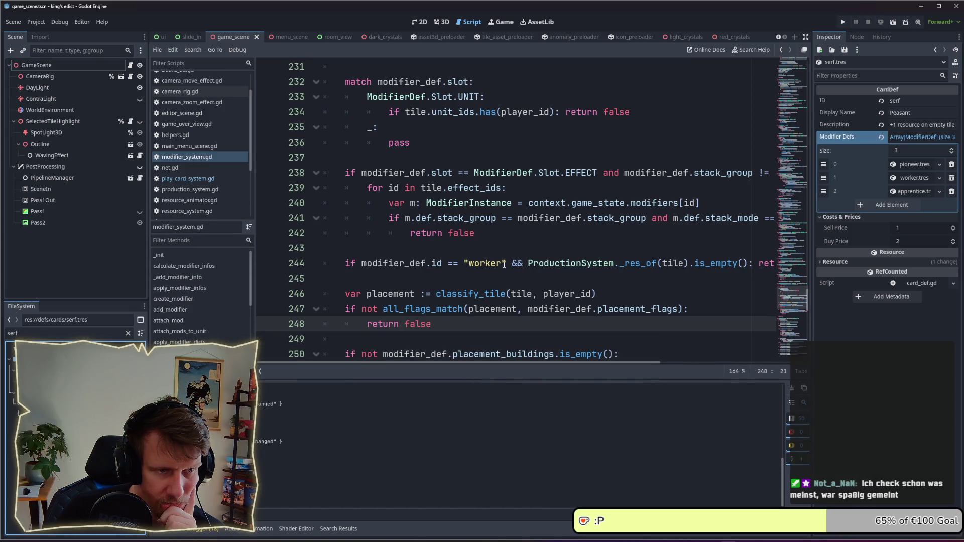
scroll(504, 265, "up", 3)
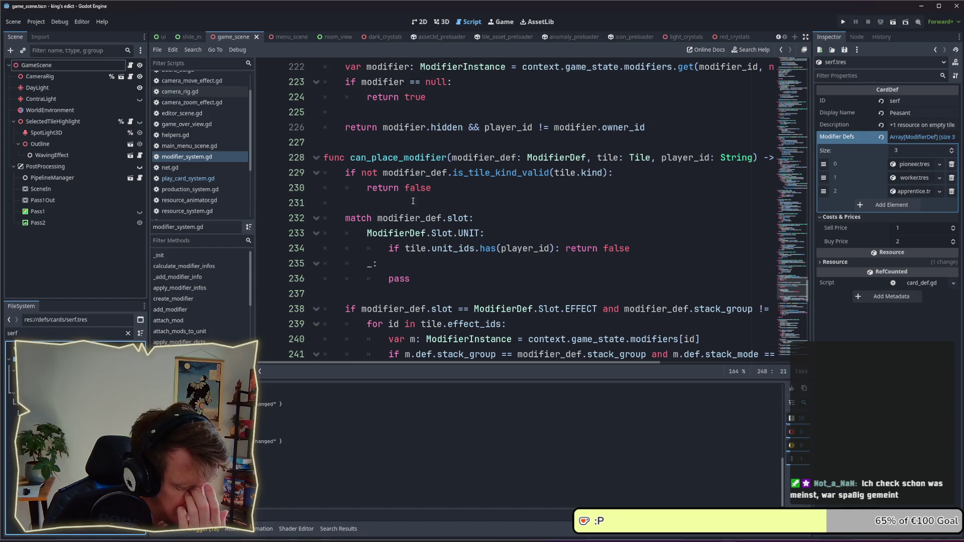
left_click(539, 212)
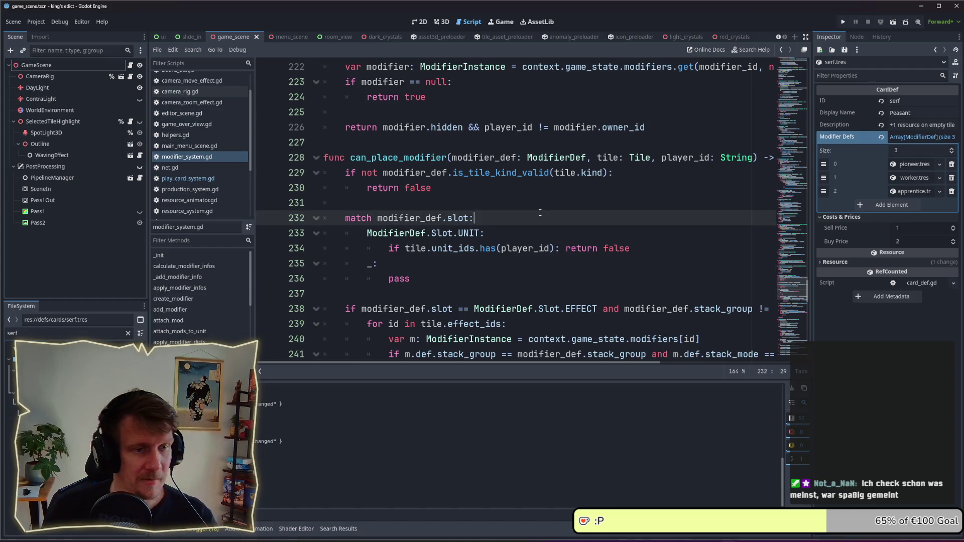
key("alt+Left")
left_click(556, 221)
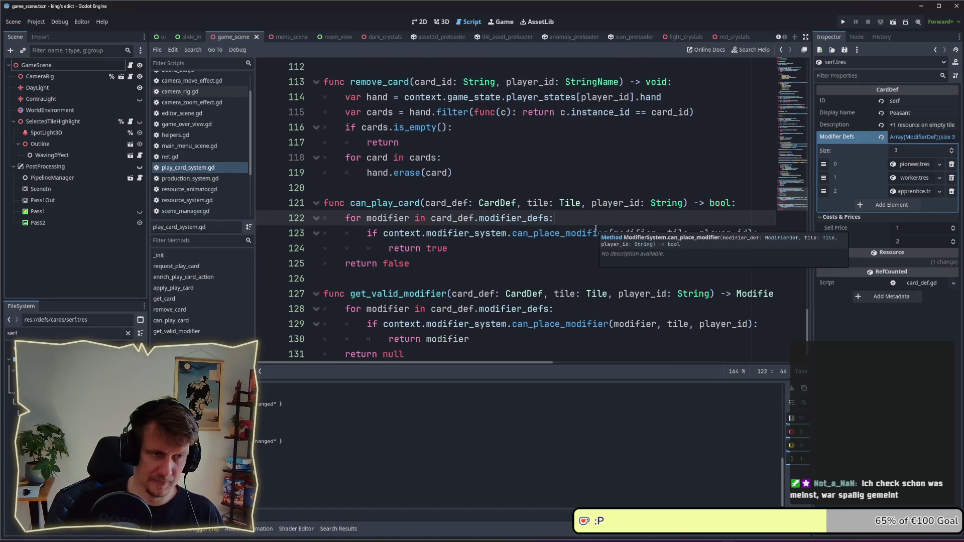
Step: Insert print("Place ", modifier.id, " is ", true) above return true in can_play_card and save
left_click(556, 247)
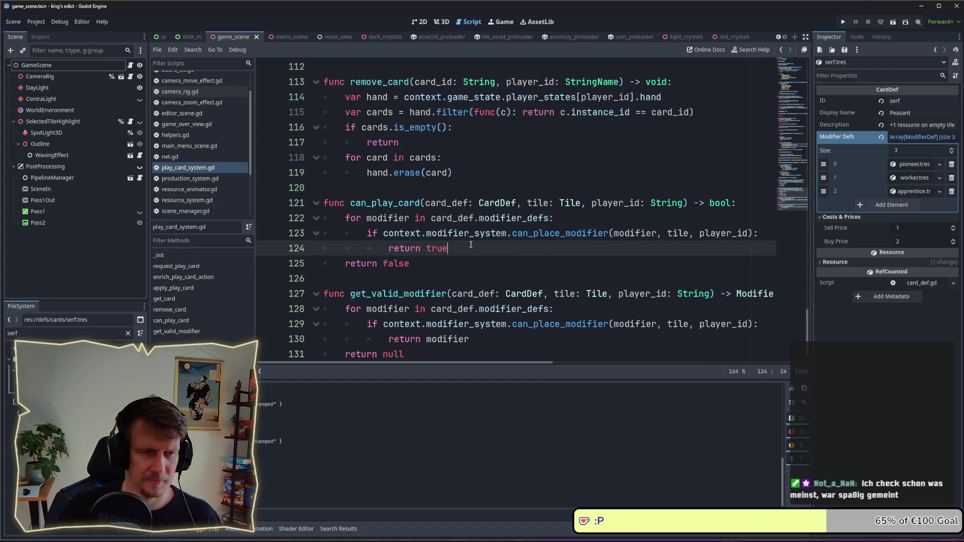
key("ctrl+shift+Return")
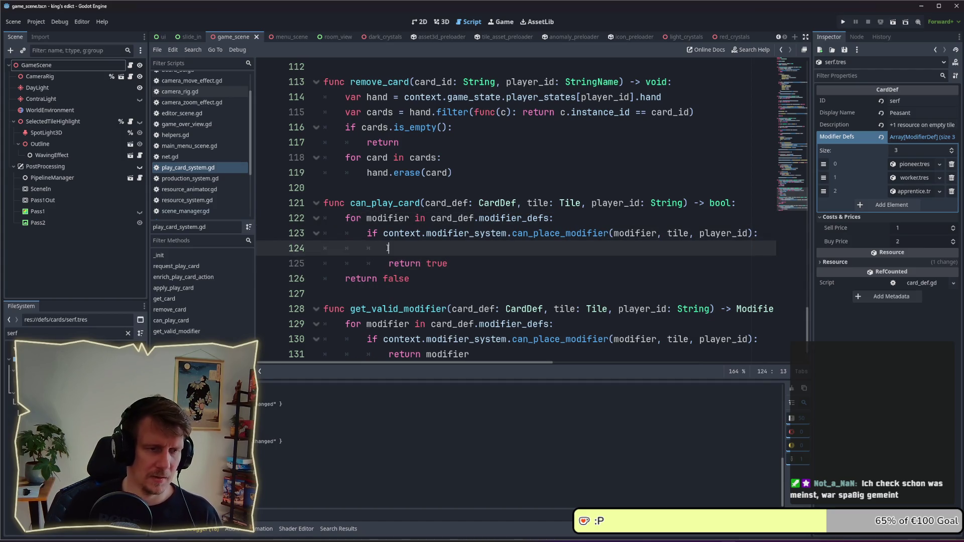
type("print()")
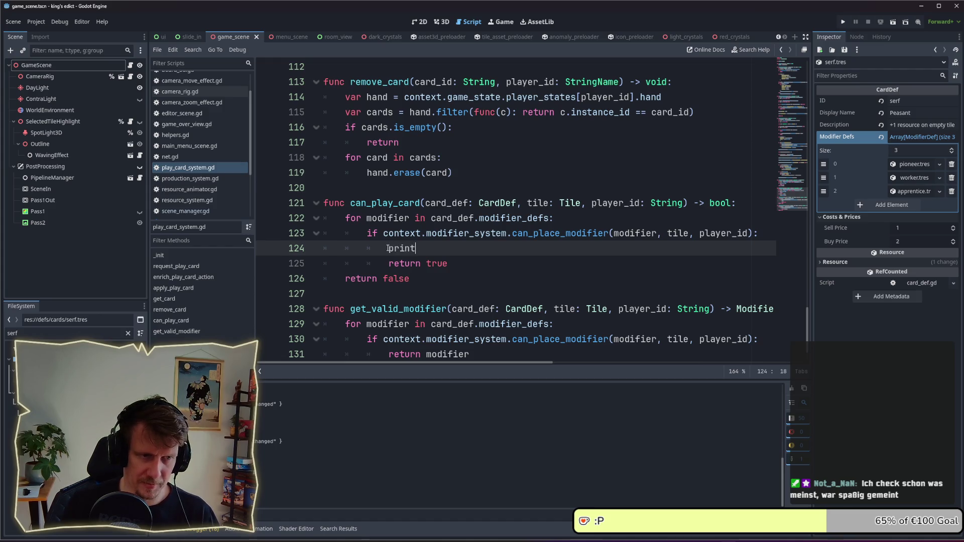
key("Left")
type("\"")
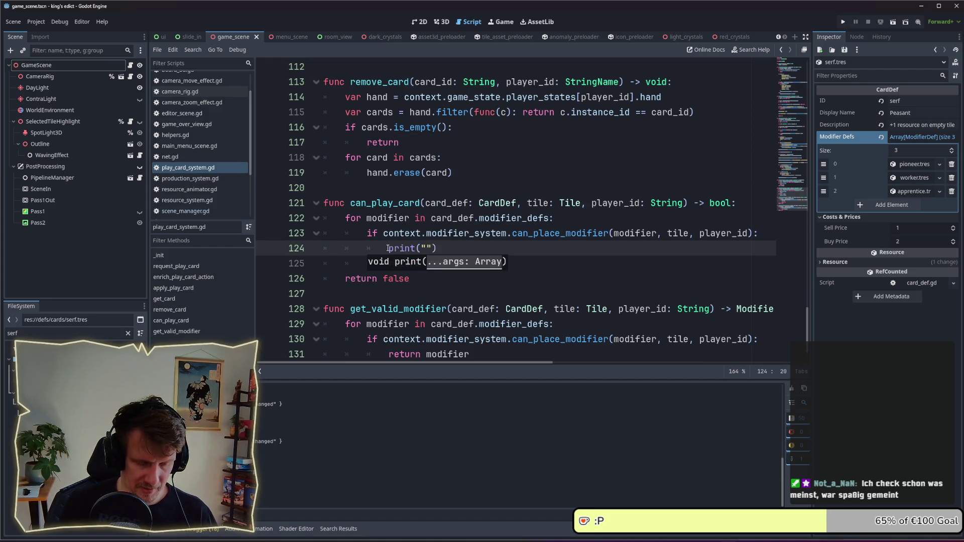
type("CAn")
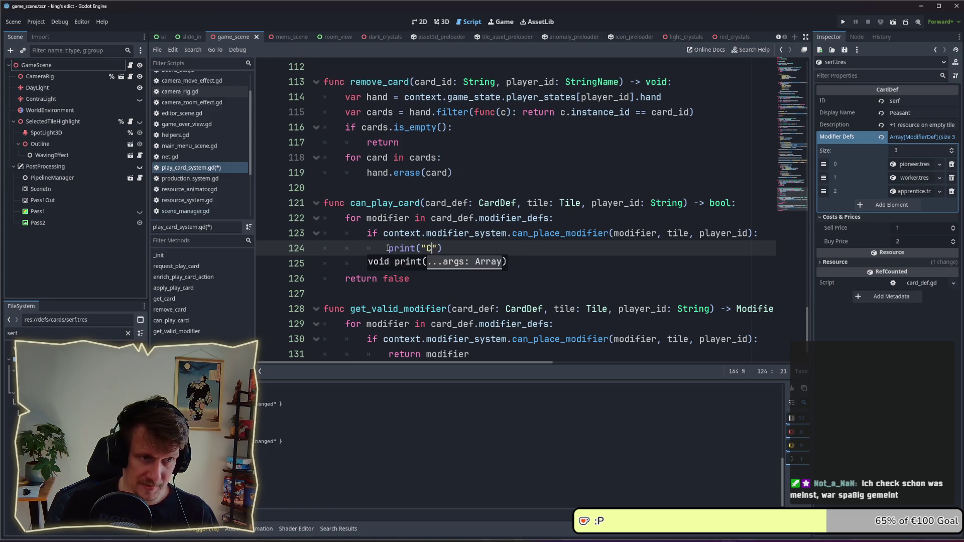
key("BackSpace")
key("BackSpace")
key("BackSpace")
type("PA")
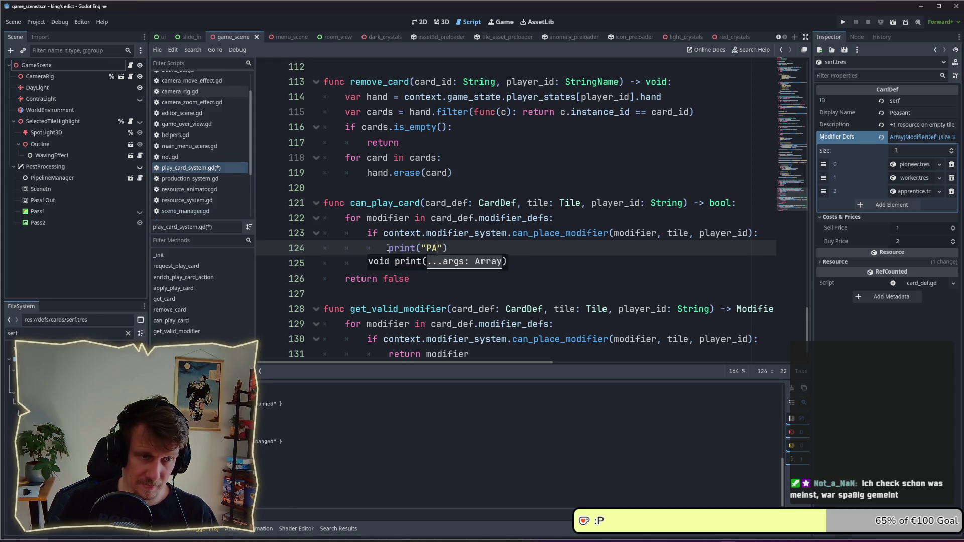
key("BackSpace")
type("lac")
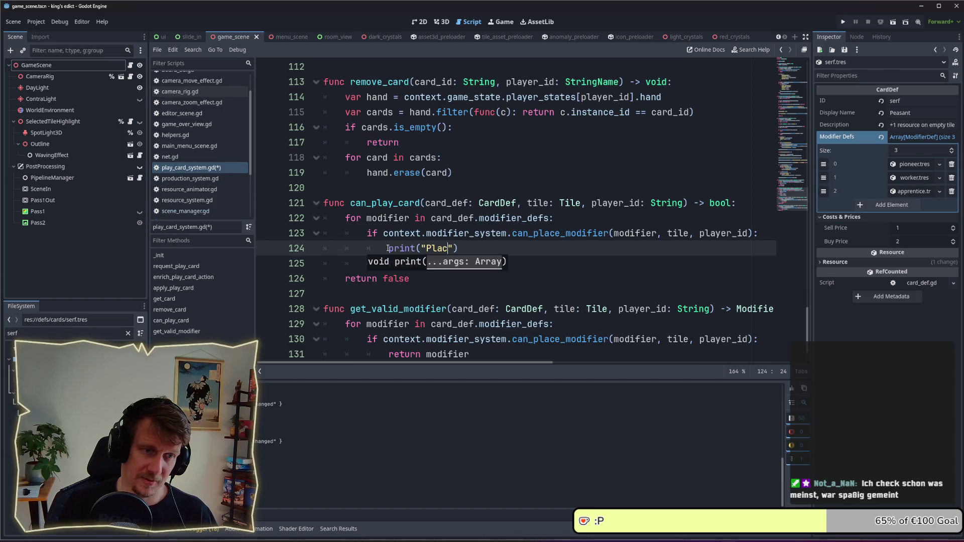
type("e")
key("BackSpace")
key("BackSpace")
key("BackSpace")
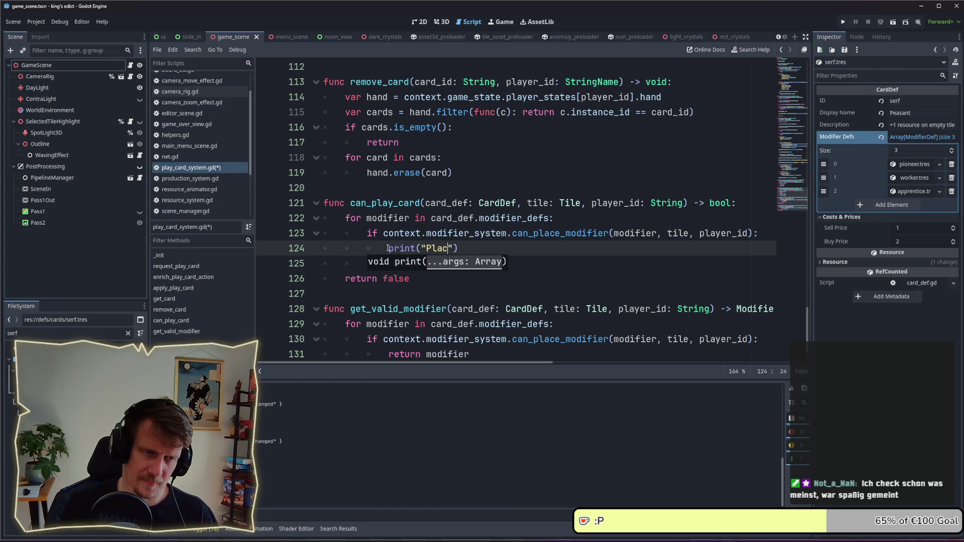
key("Right")
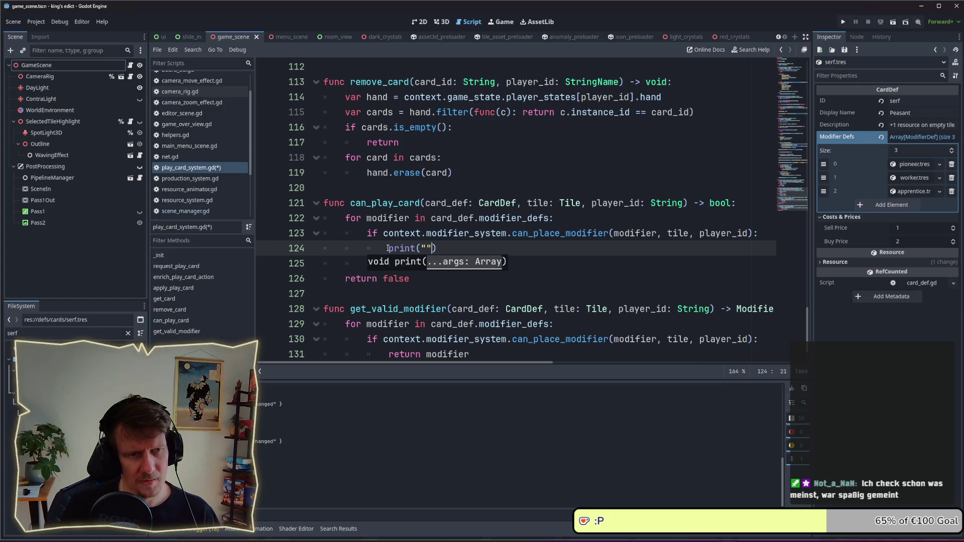
key("BackSpace")
type("Place")
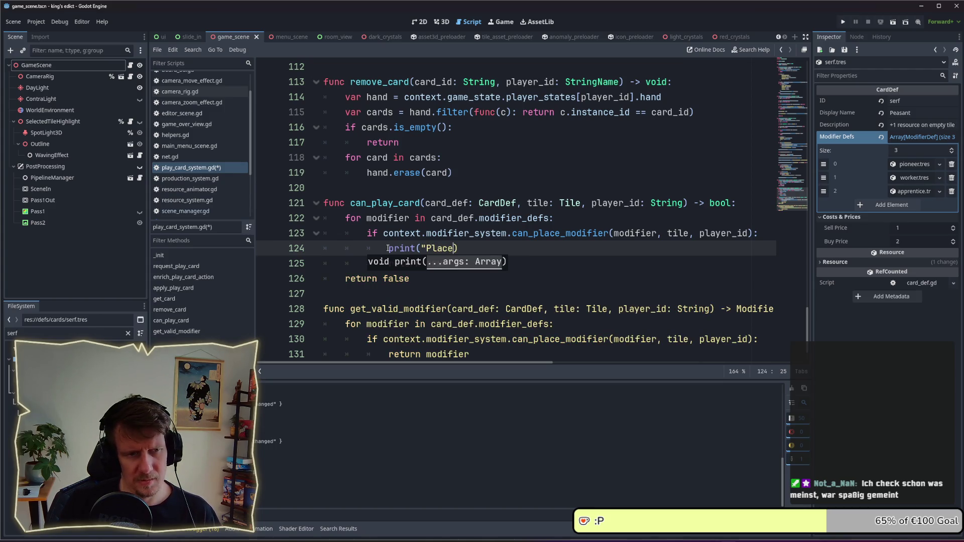
type("\", ")
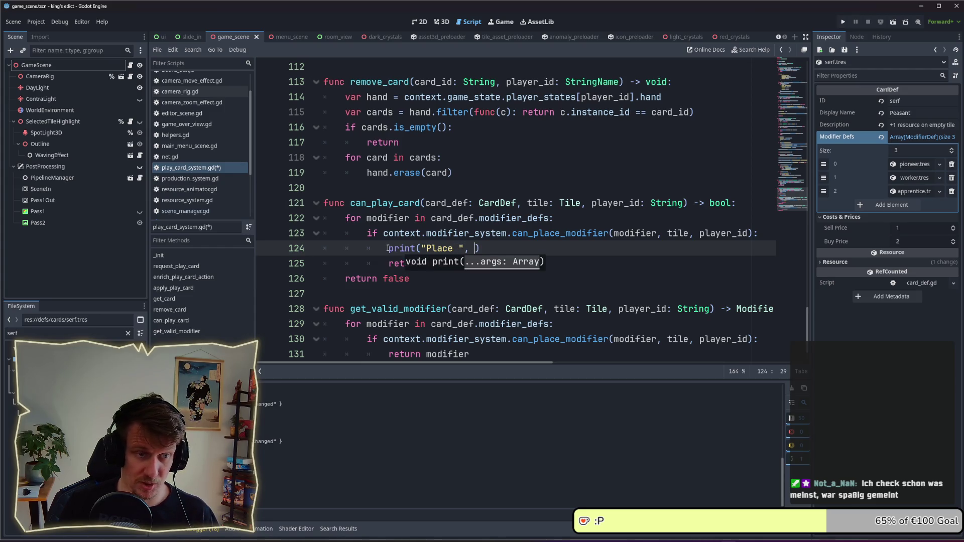
type(" mod")
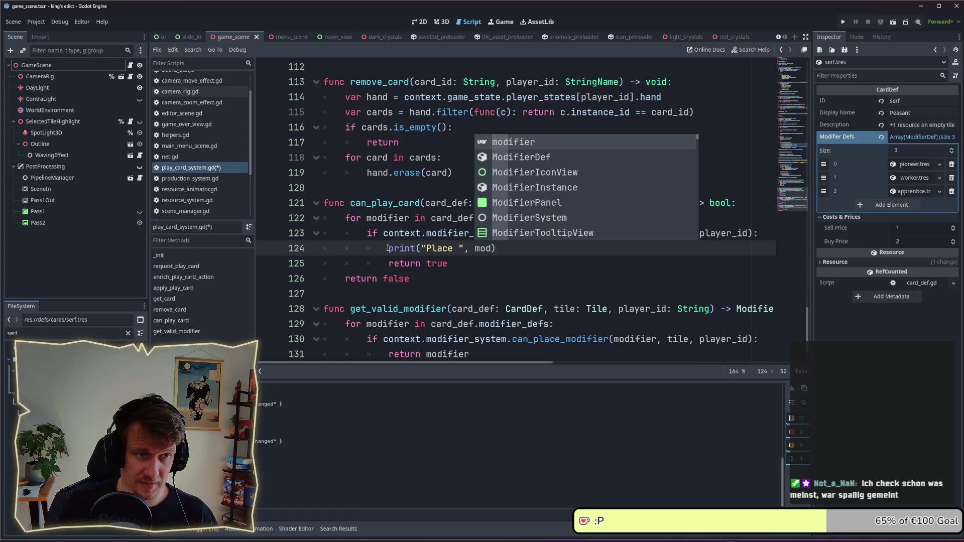
key("Escape")
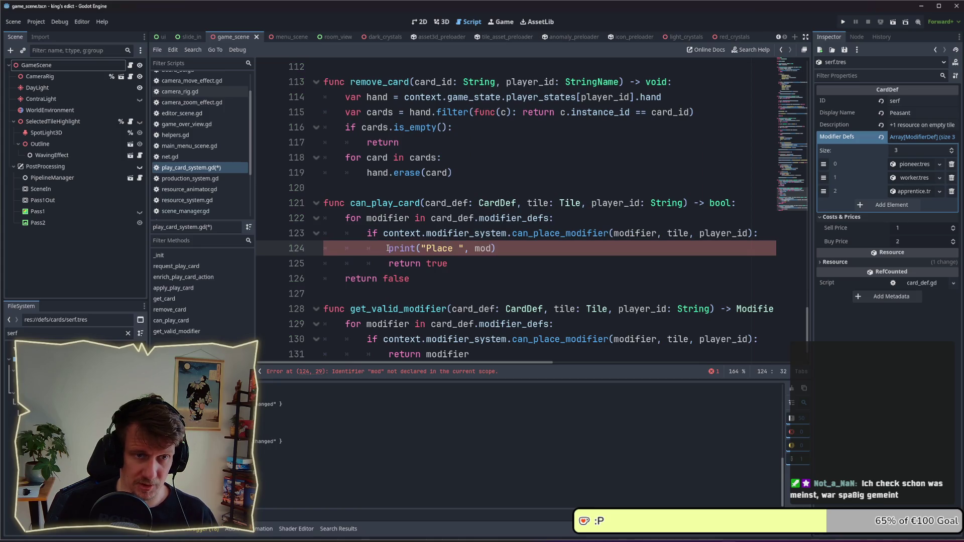
type("i")
key("Return")
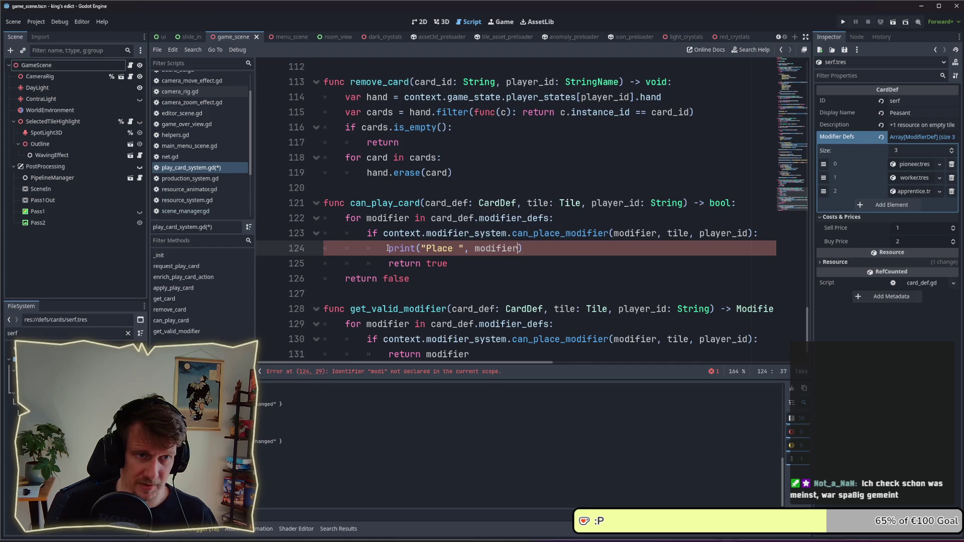
type(".id,")
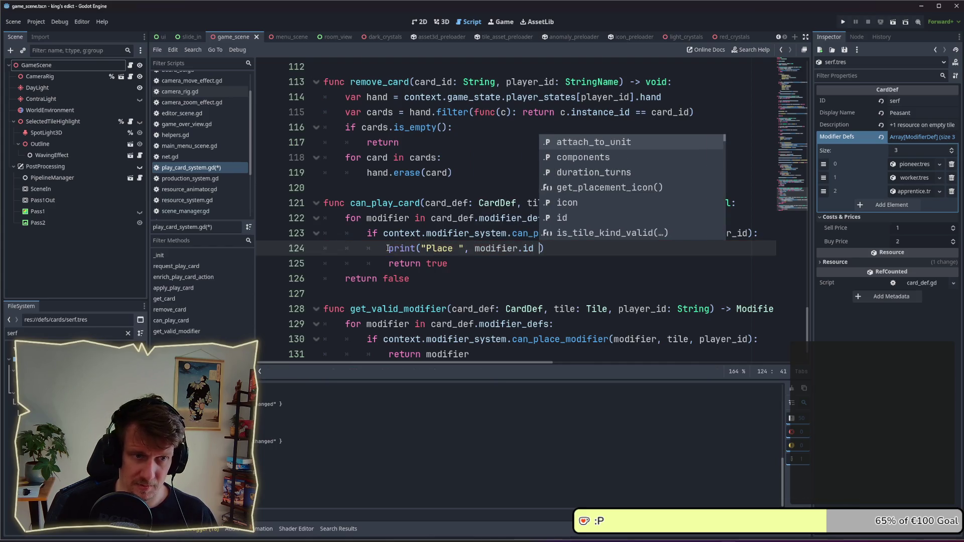
key("Escape")
key("Escape")
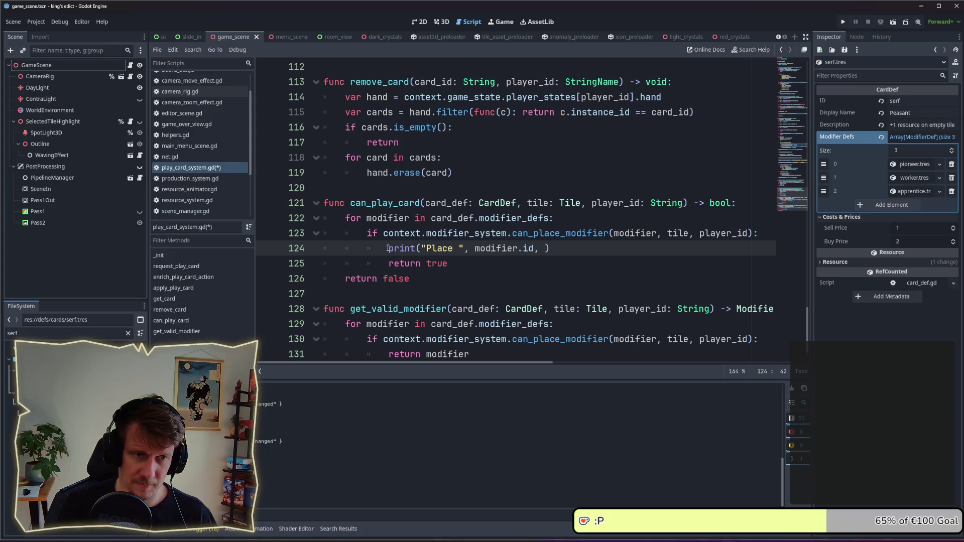
type("\" is ")
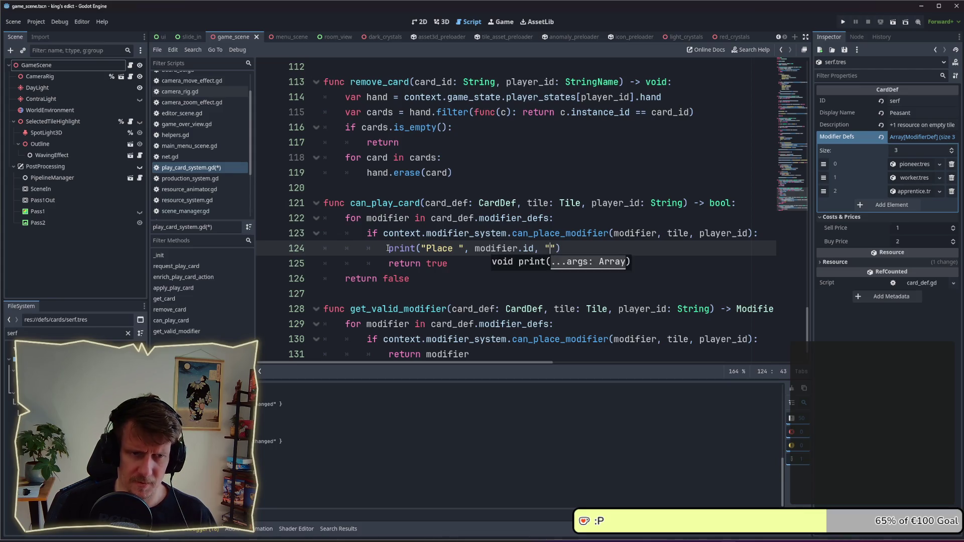
type("\", ")
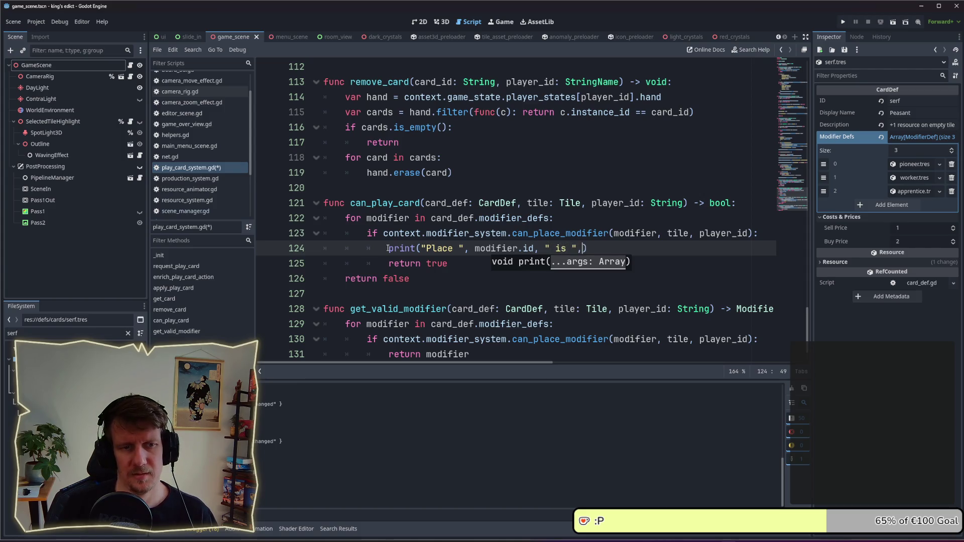
type("true")
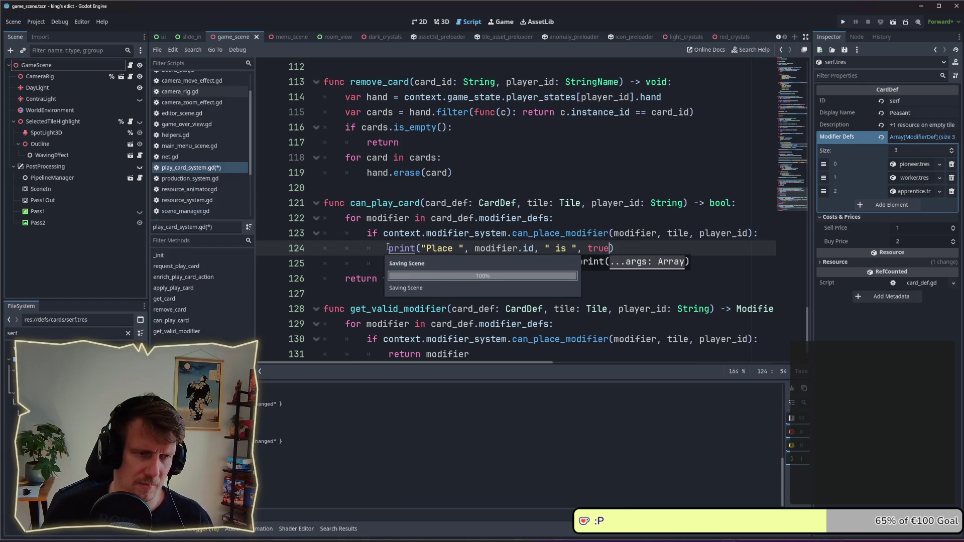
key("ctrl+s")
Step: Add a copy of the print line at loop level reporting false instead of true, and save
left_click(426, 233)
left_click(469, 248)
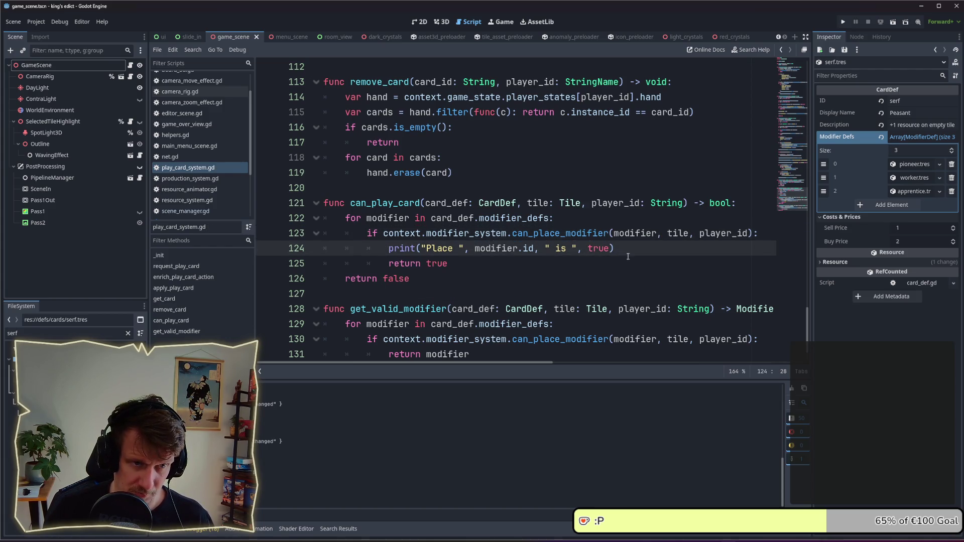
key("End")
key("Down")
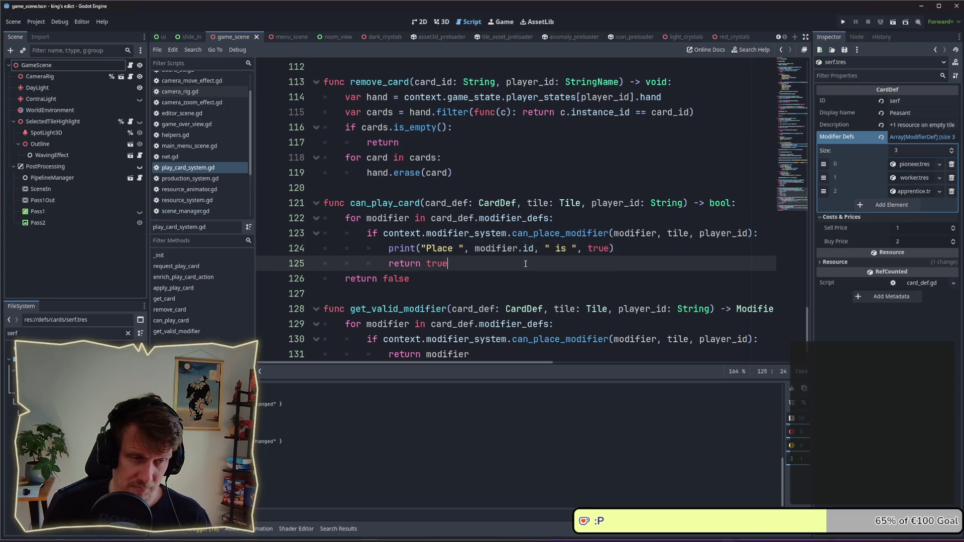
key("Return")
type("print(\"Place \", modifier.id, \" is \", true)")
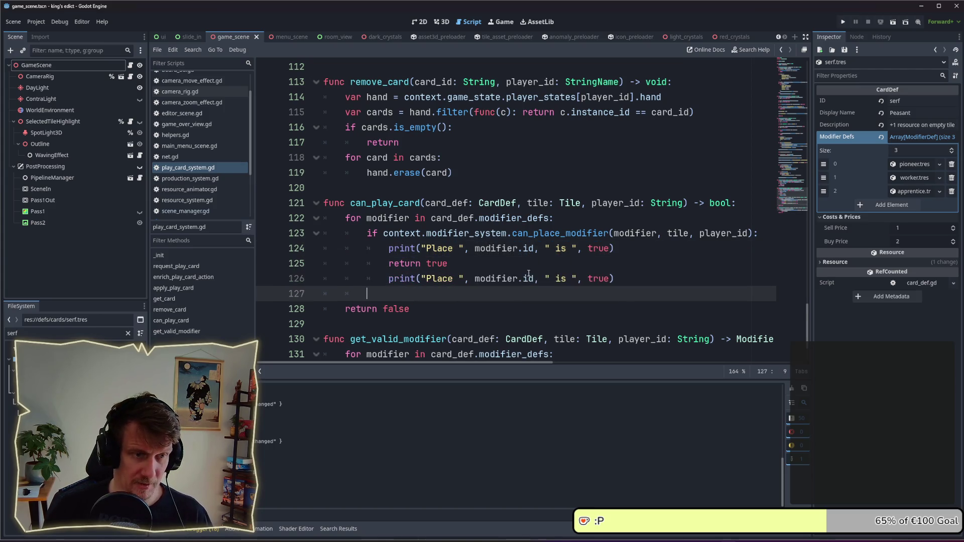
key("shift+Tab")
double_click(575, 278)
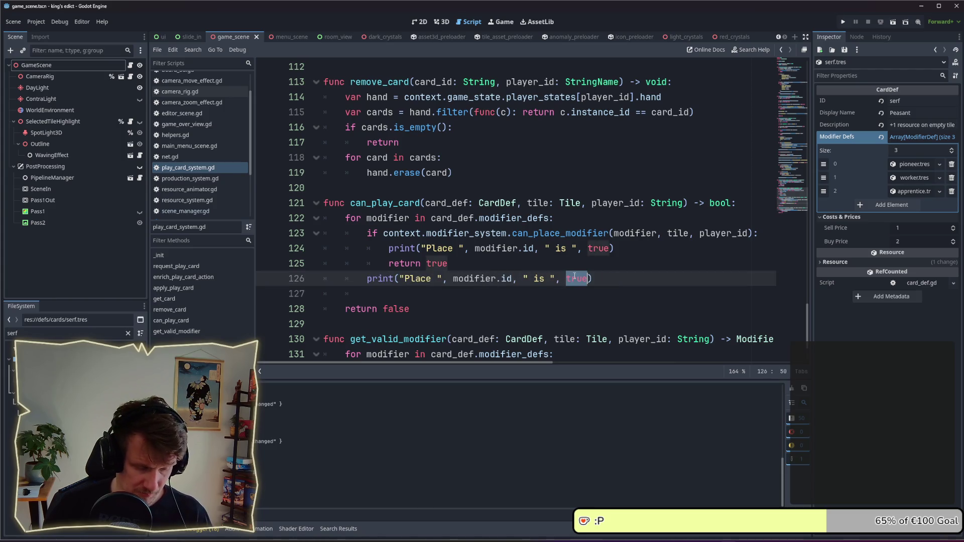
type("false")
key("End")
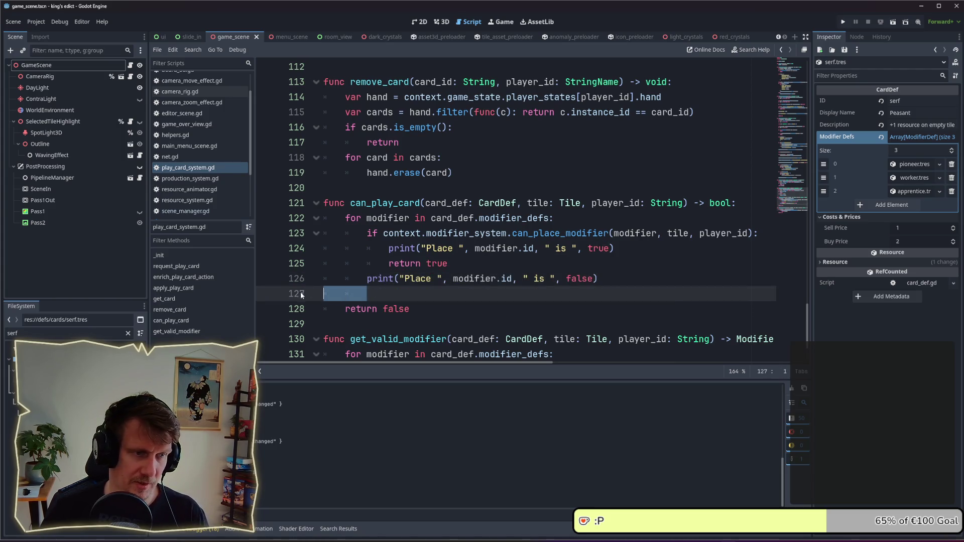
key("Delete")
key("ctrl+s")
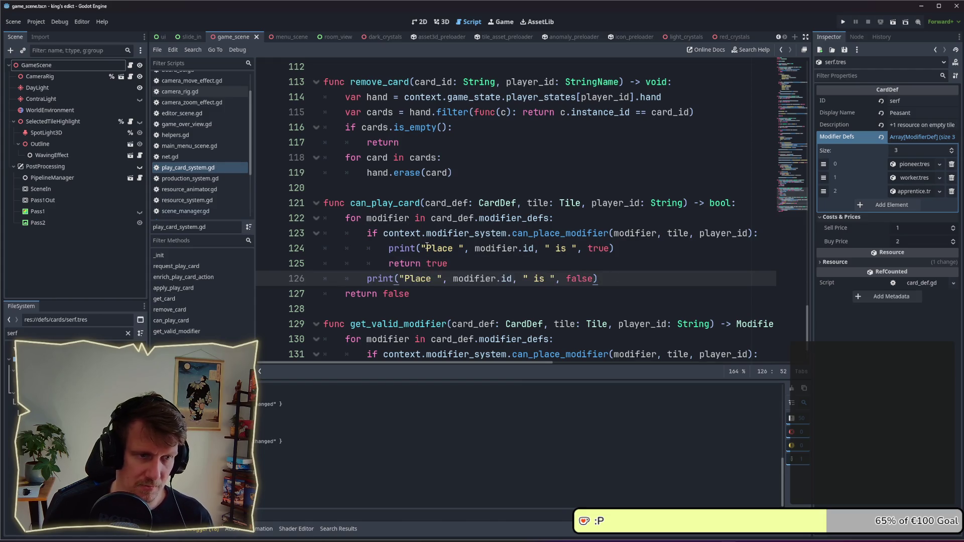
Step: Prefix both print messages with '!!!' and run the game with F5
left_click(425, 248)
type("!!!")
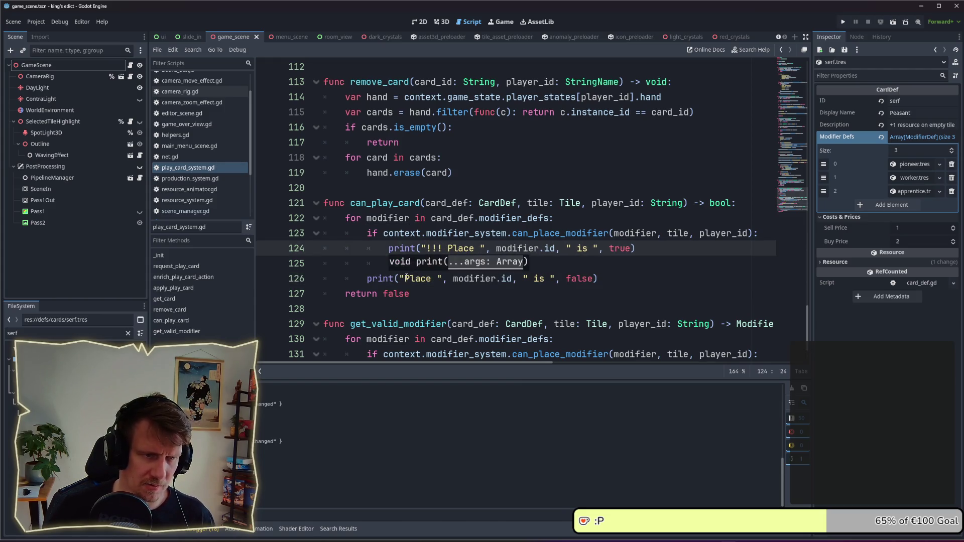
left_click(426, 278)
type("!!!")
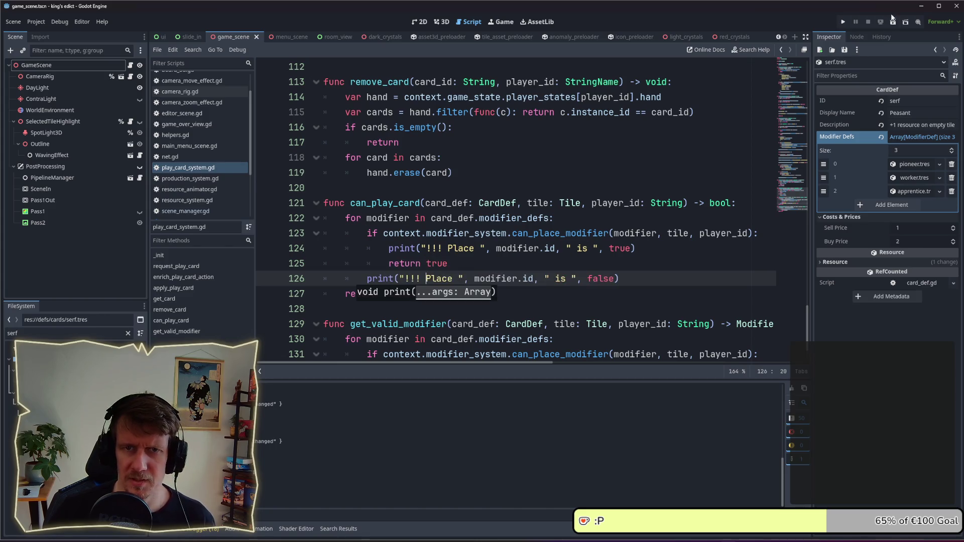
key("F5")
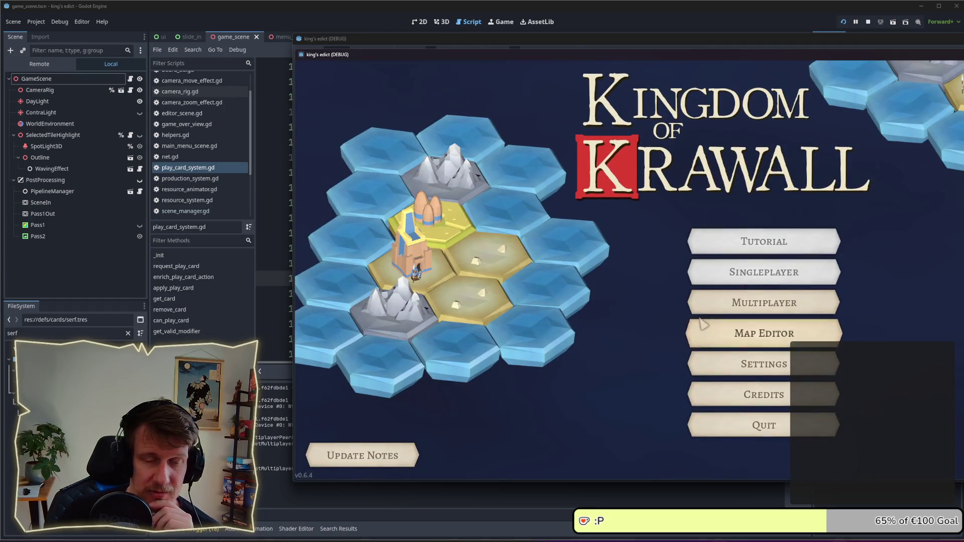
Step: Open the multiplayer lobby, play the serf card onto striped tile -12,6, and return to the script editor
left_click(733, 363)
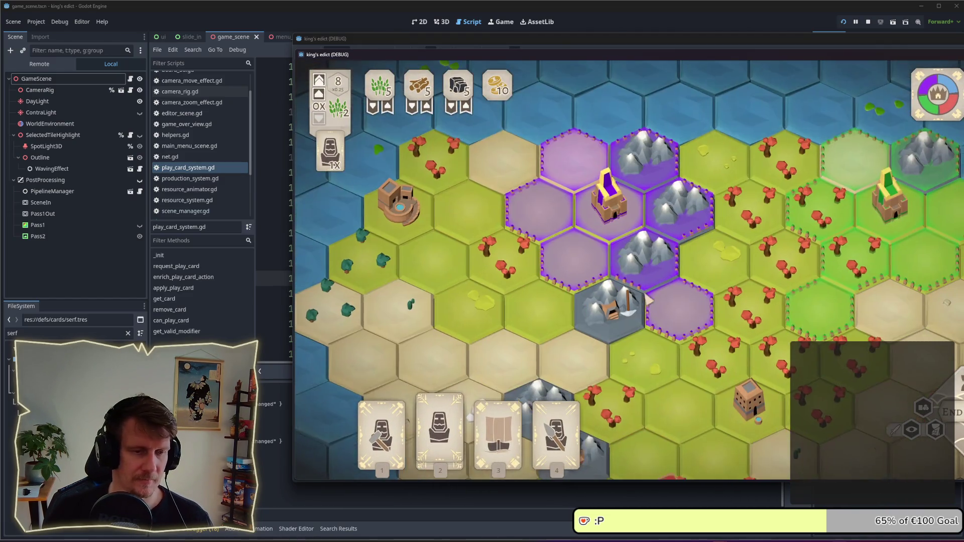
left_click(440, 424)
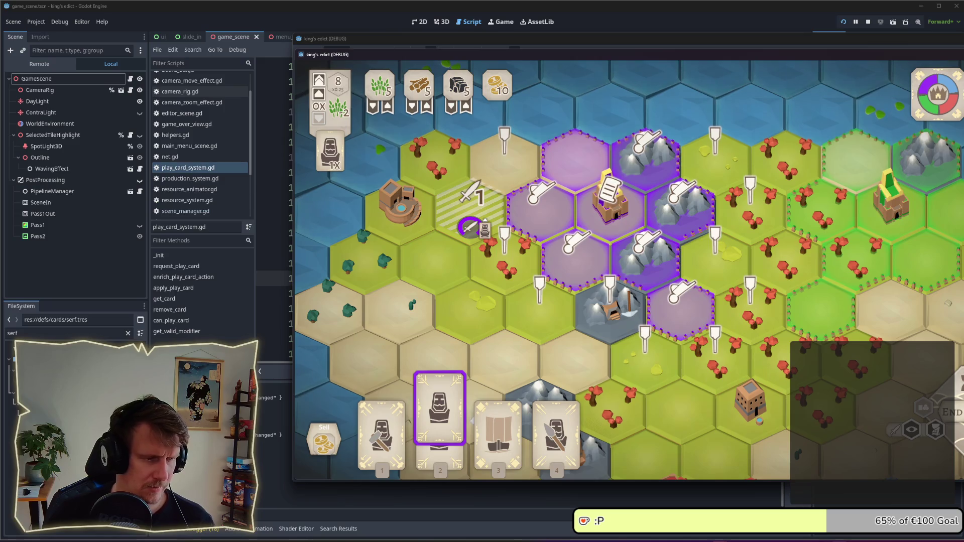
left_click(469, 224)
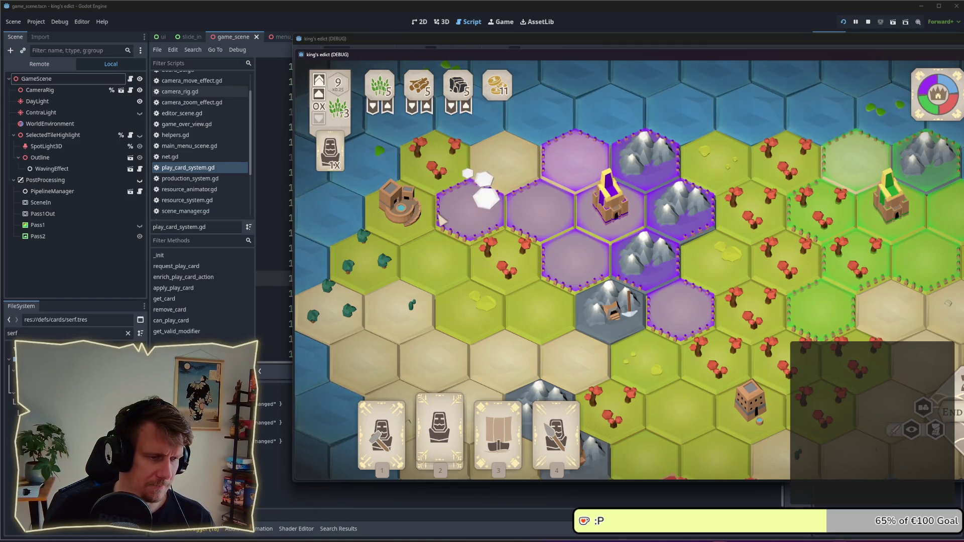
key("2")
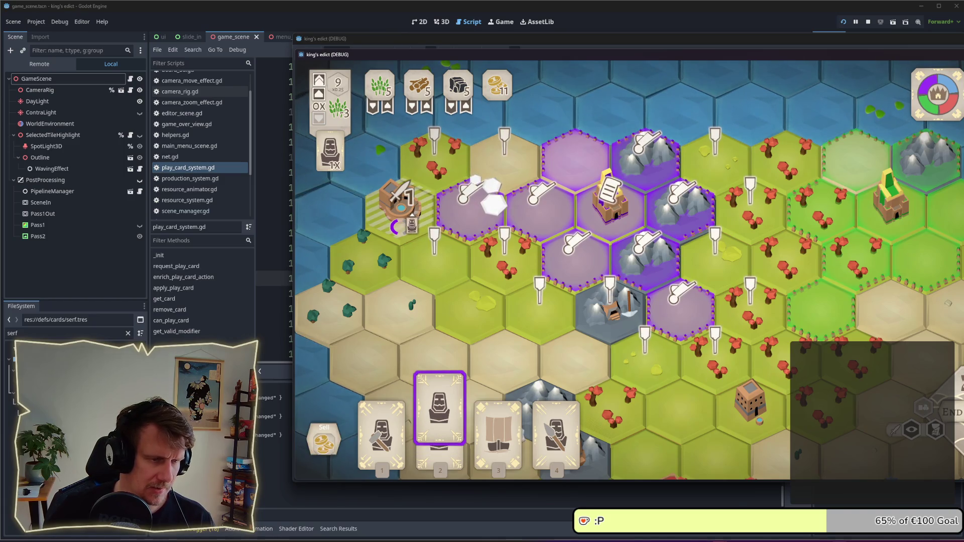
key("Return")
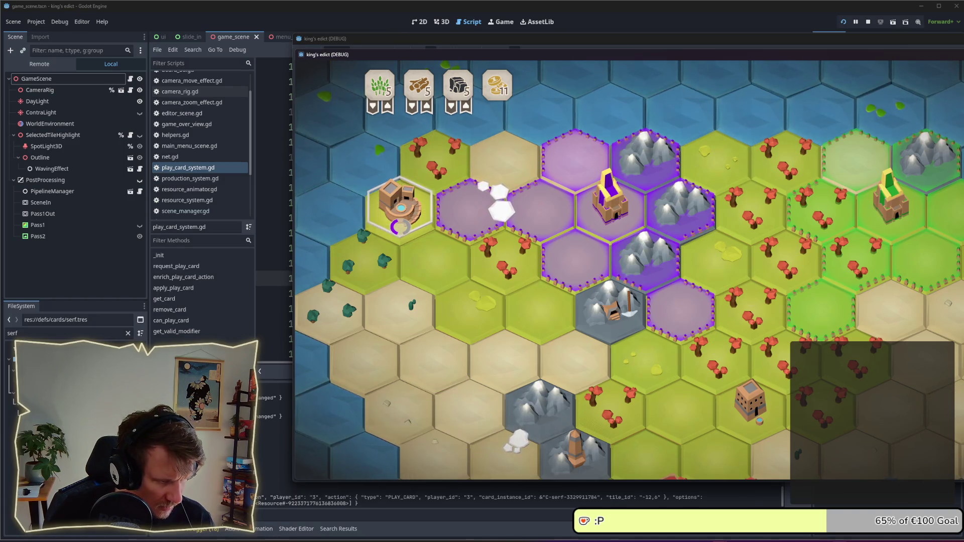
key("alt+Tab")
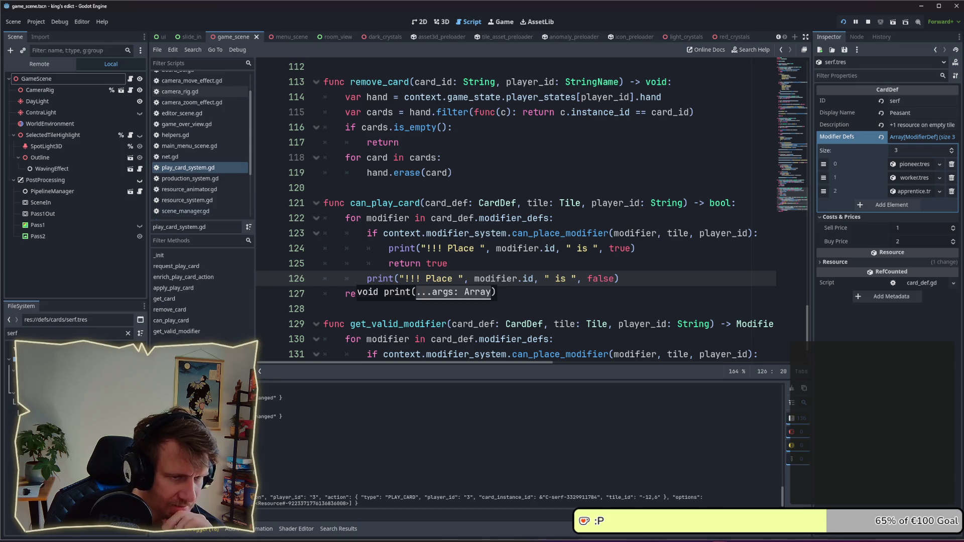
left_click(602, 265)
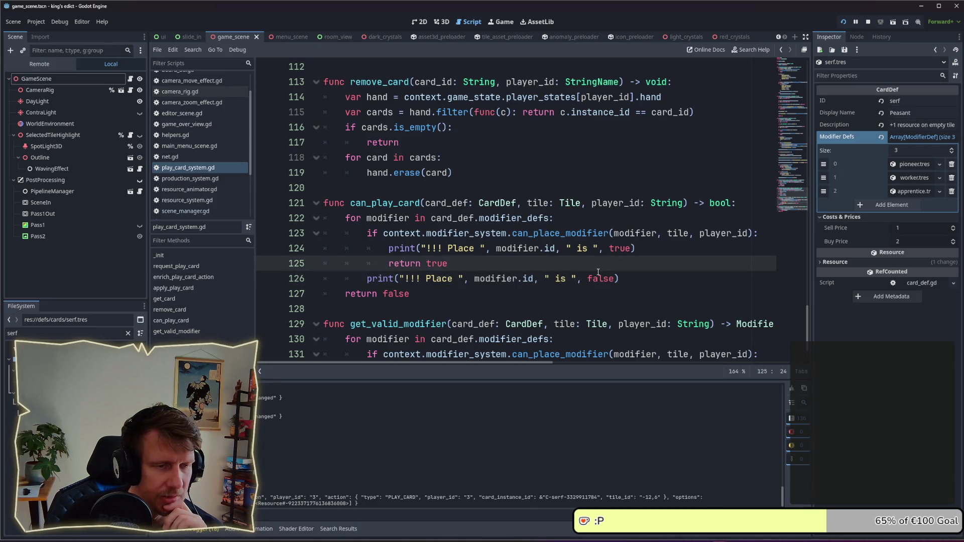
key("alt+Tab")
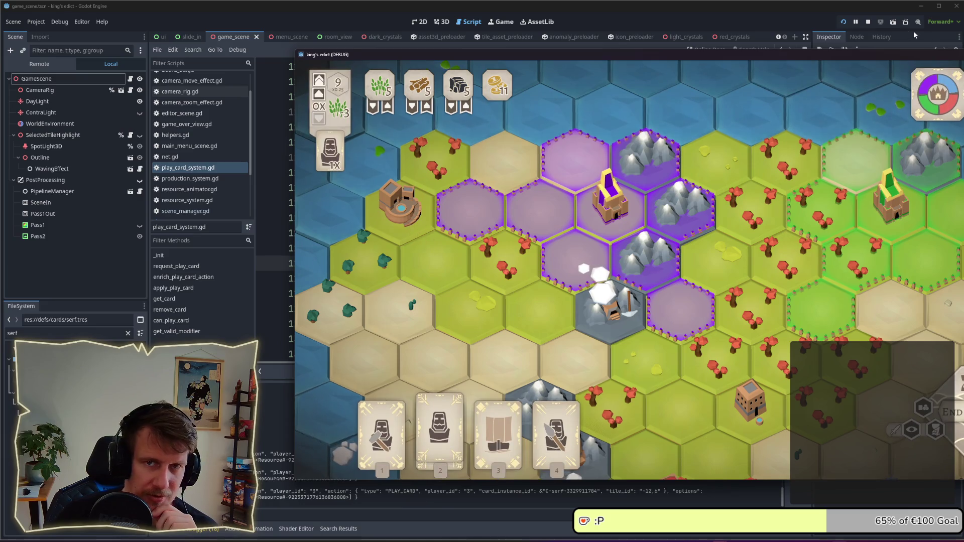
key("alt+Tab")
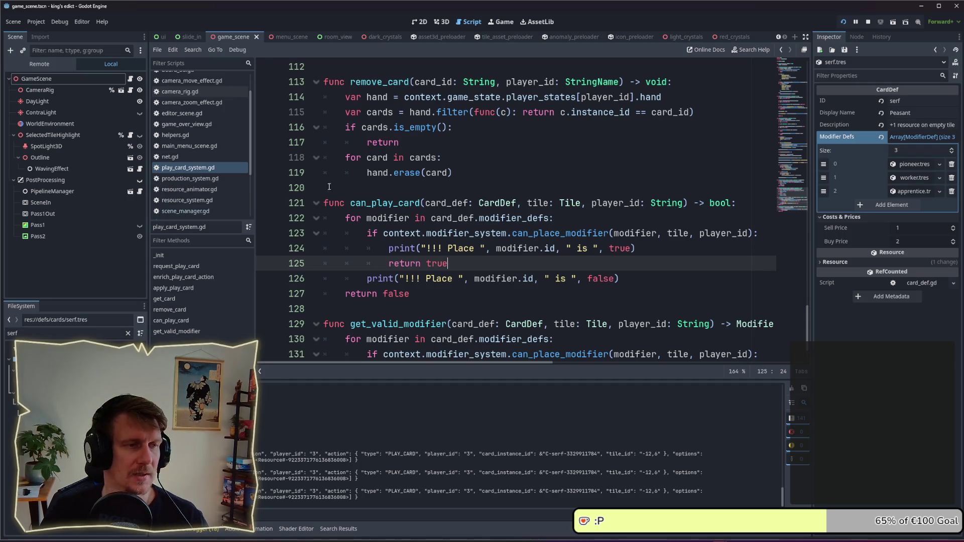
Step: Search the whole project for play_card and open the PLAY_CARD match in play_card_system.gd
scroll(440, 198, "down", 1)
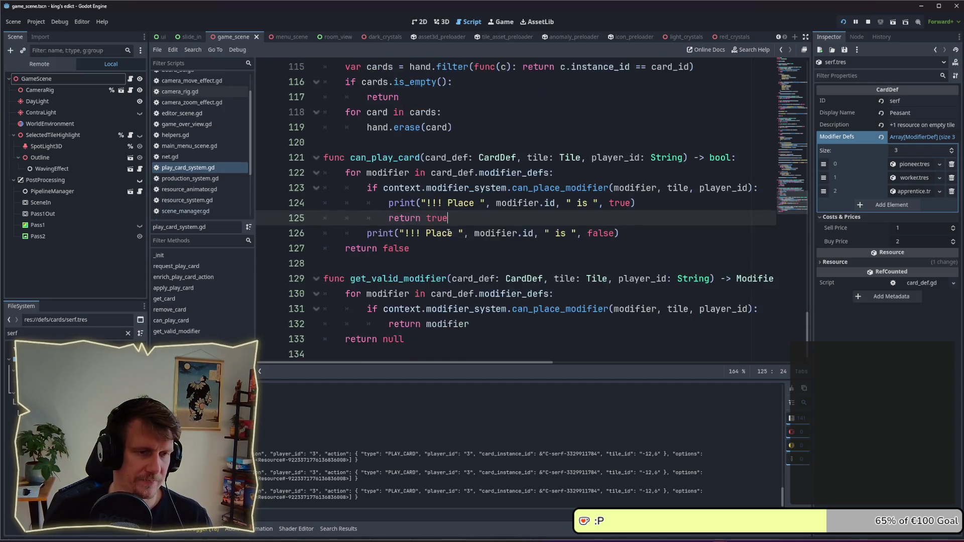
scroll(444, 210, "up", 3)
key("alt+Left")
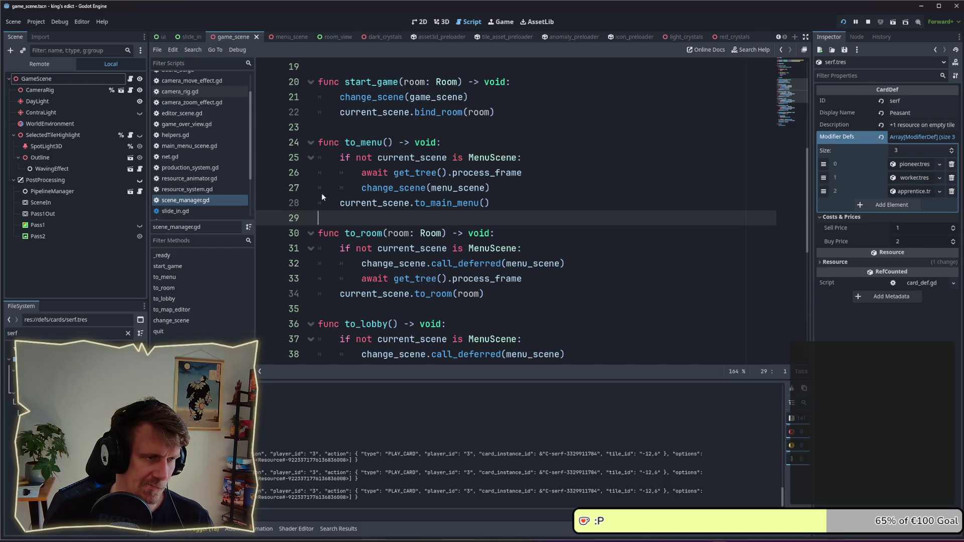
key("ctrl+shift+f")
key("Return")
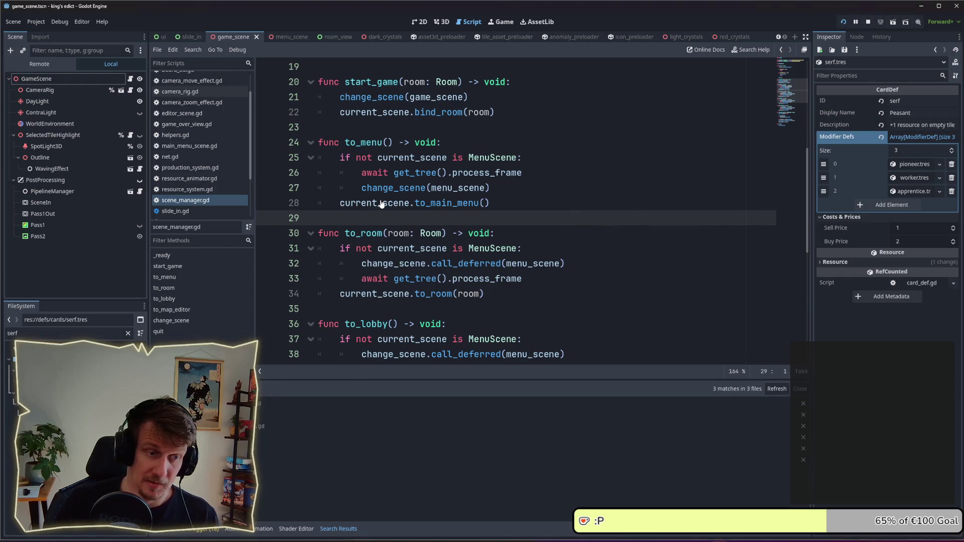
key("Down")
key("Up")
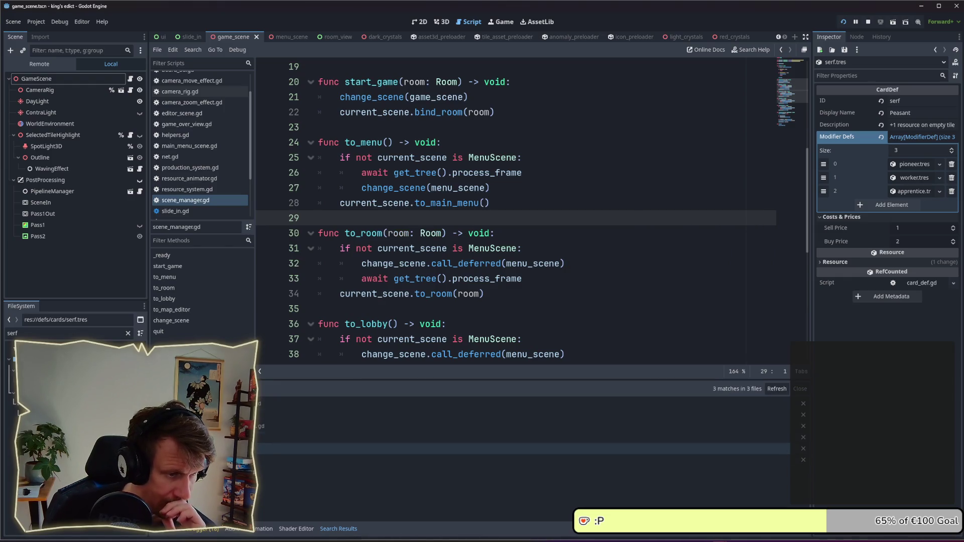
key("Up")
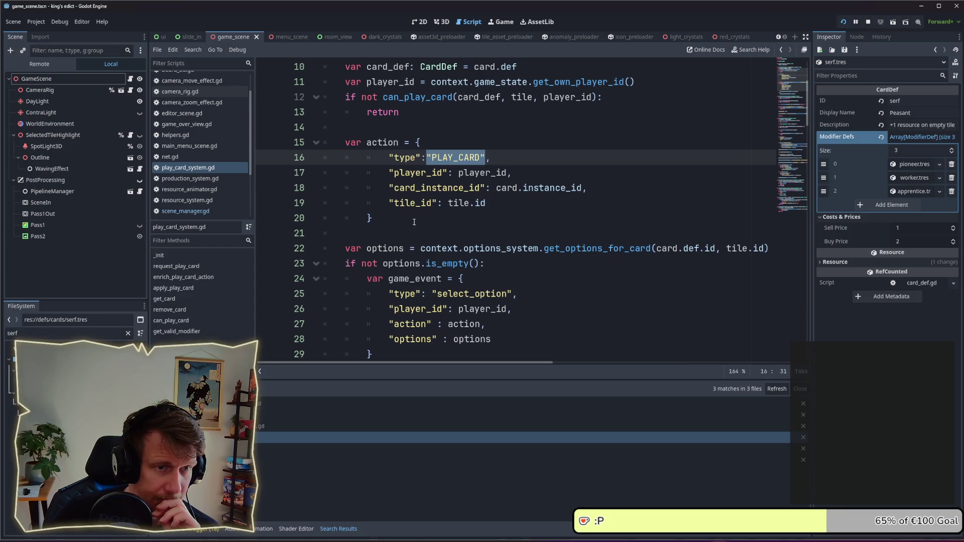
Step: Review the can_play_card check and card.def usage around lines 63–67
scroll(402, 236, "up", 3)
scroll(419, 213, "down", 9)
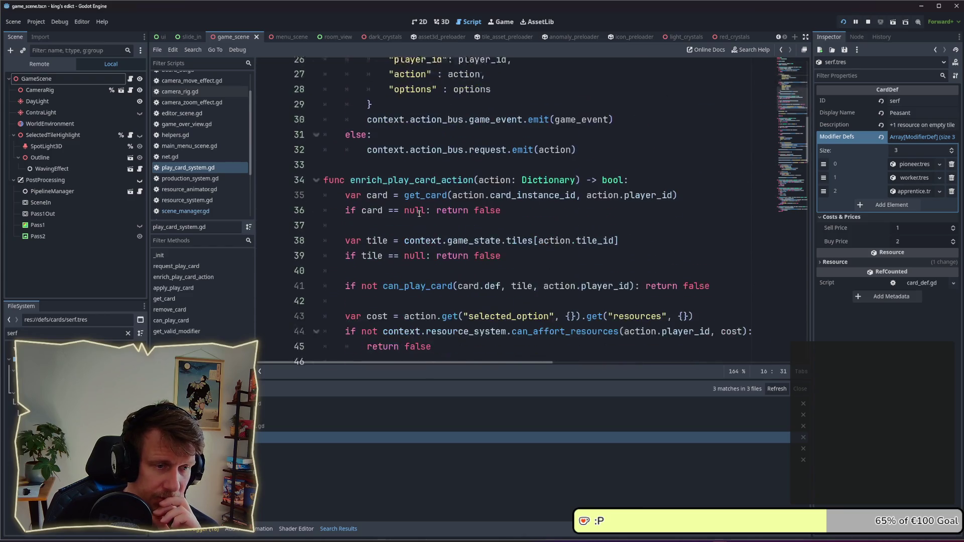
scroll(489, 207, "down", 7)
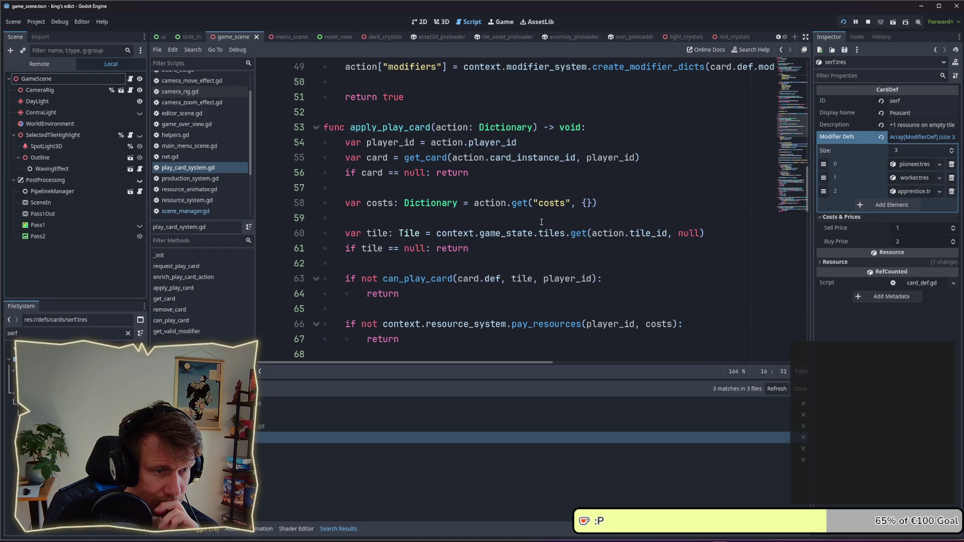
scroll(541, 222, "down", 1)
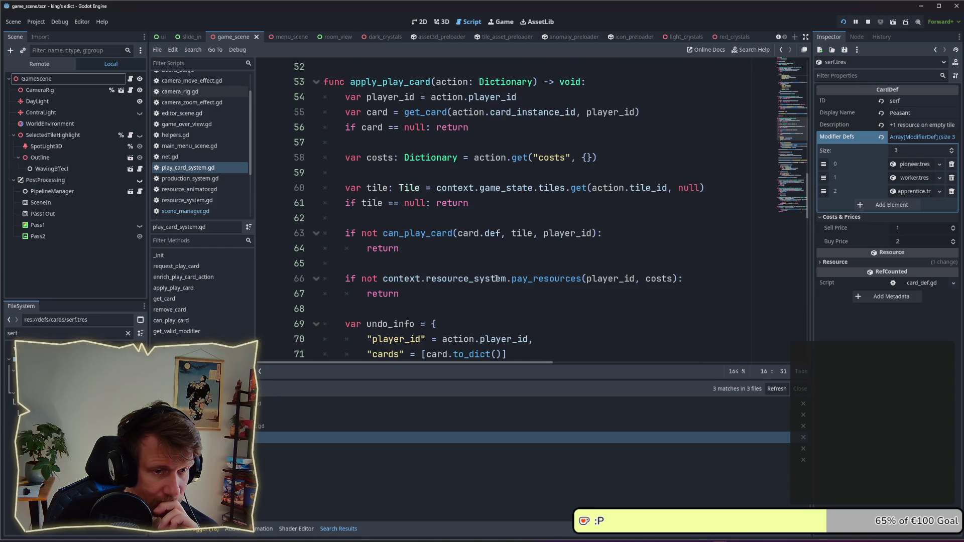
scroll(497, 276, "down", 1)
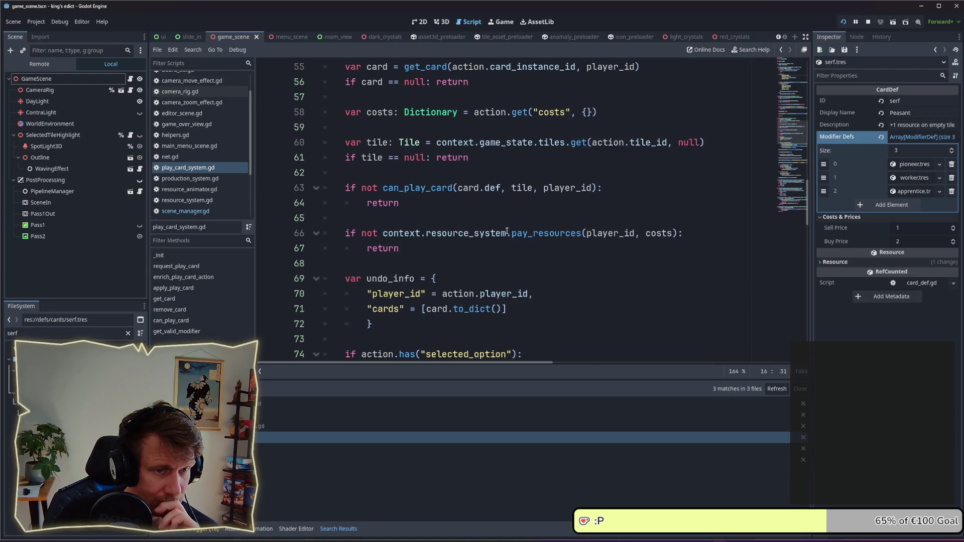
left_click(497, 246)
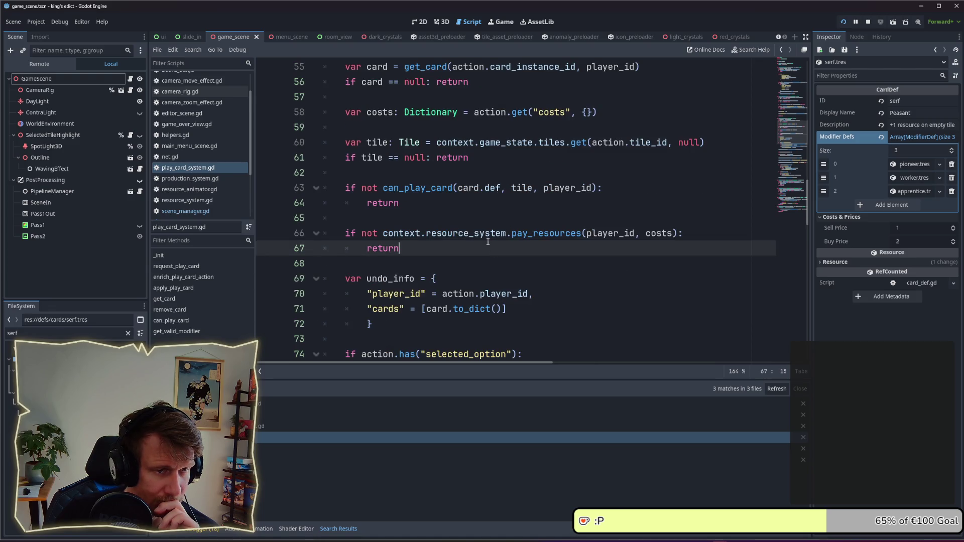
left_click(507, 221)
left_click(516, 206)
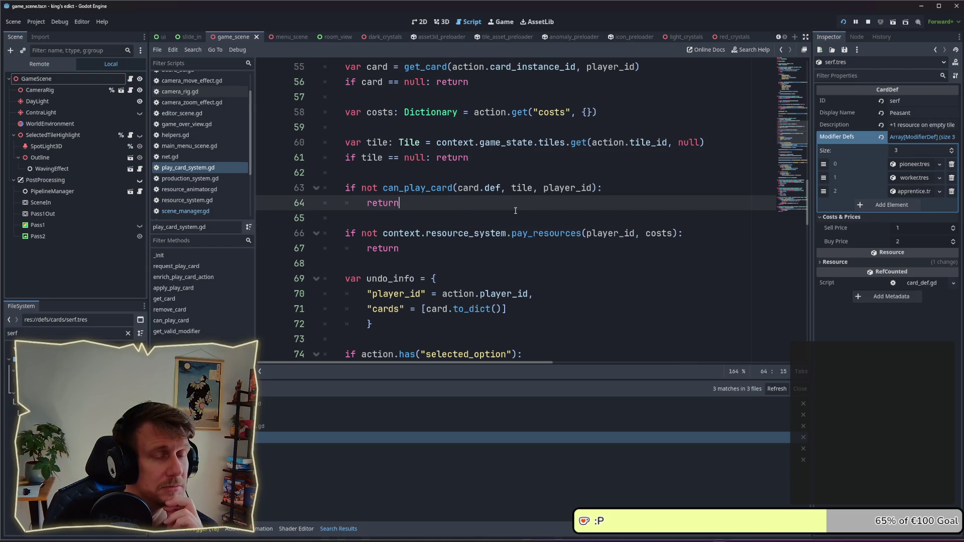
double_click(489, 189)
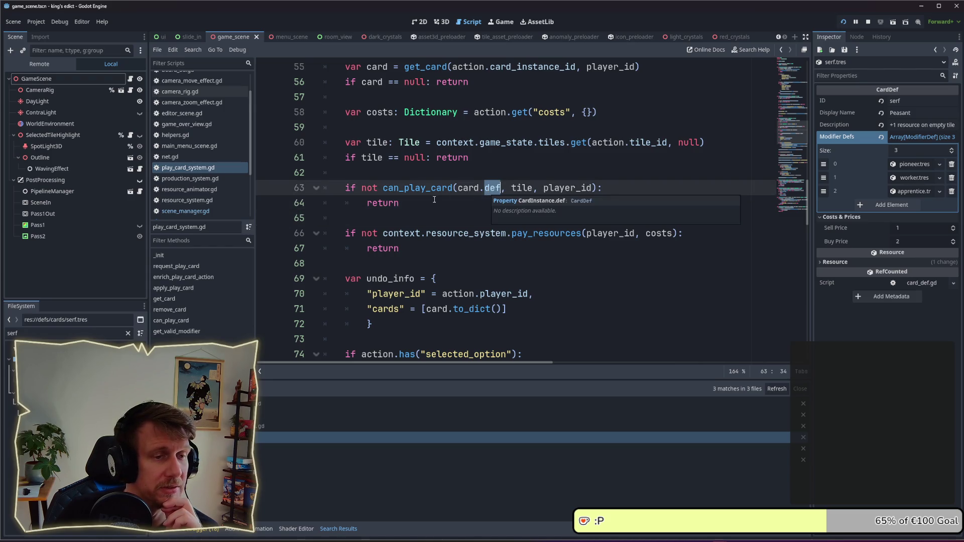
double_click(422, 187)
Step: Scroll through apply_play_card and set a breakpoint on the apply_modifier_dicts line 80
scroll(423, 187, "down", 1)
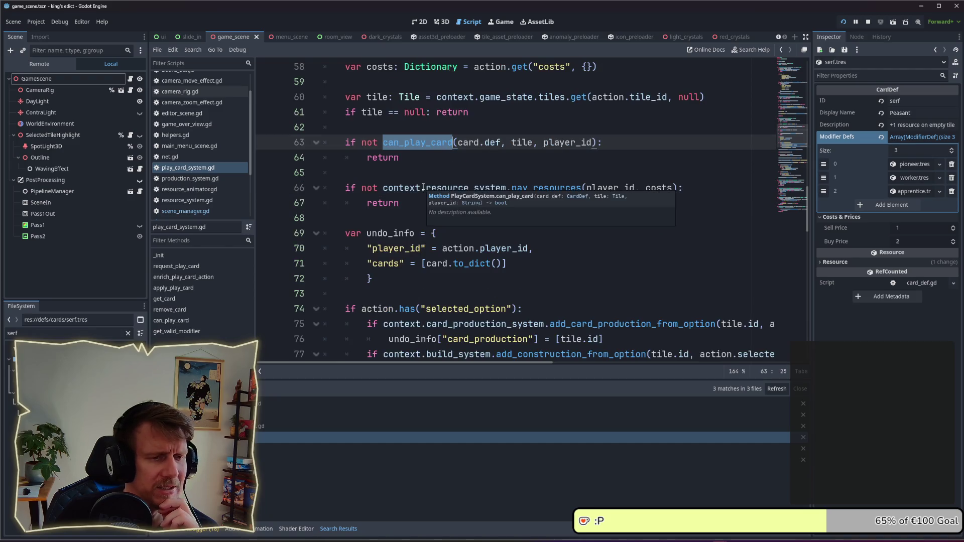
scroll(423, 187, "down", 3)
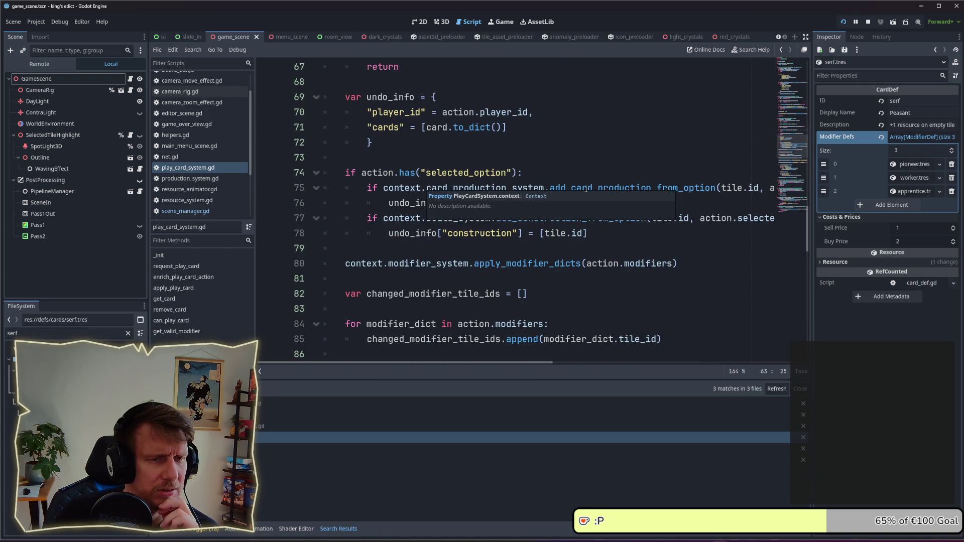
left_click(628, 164)
mouse_move(662, 184)
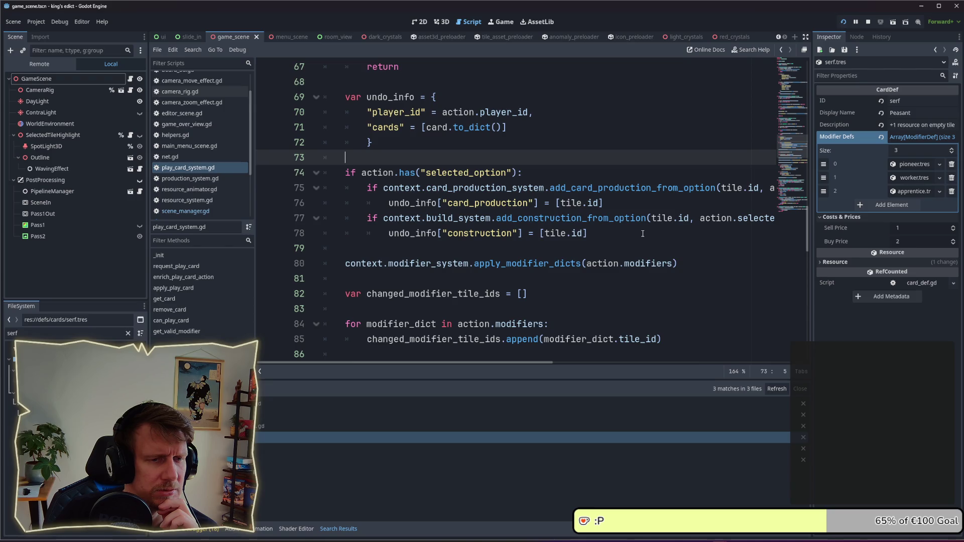
scroll(643, 233, "down", 1)
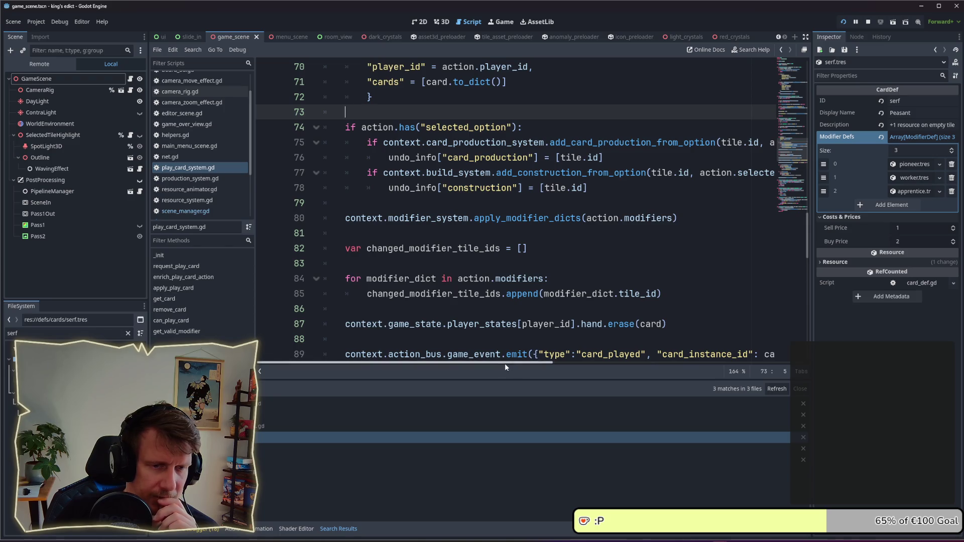
mouse_move(504, 363)
left_mouse_down()
mouse_move(530, 362)
mouse_move(505, 363)
left_mouse_up()
scroll(522, 320, "down", 1)
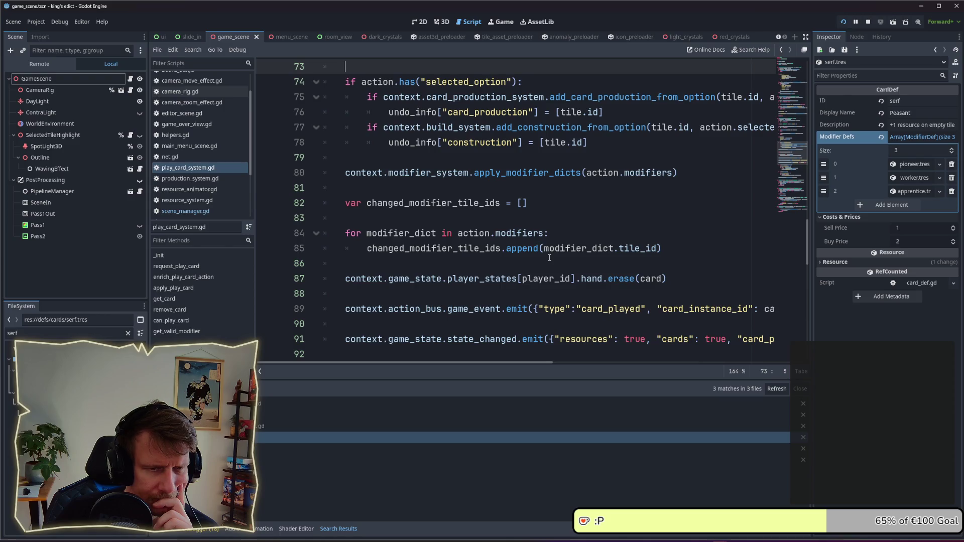
scroll(550, 257, "up", 1)
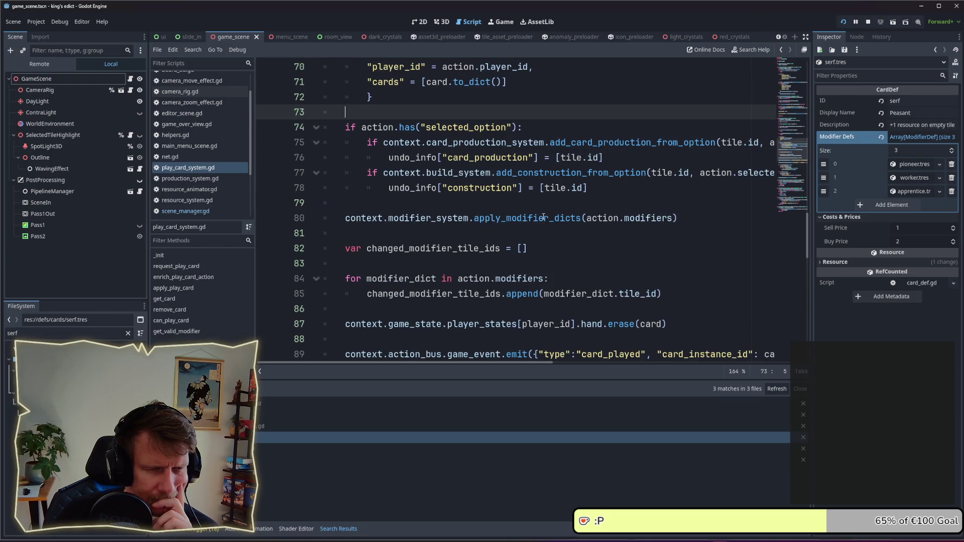
mouse_move(543, 217)
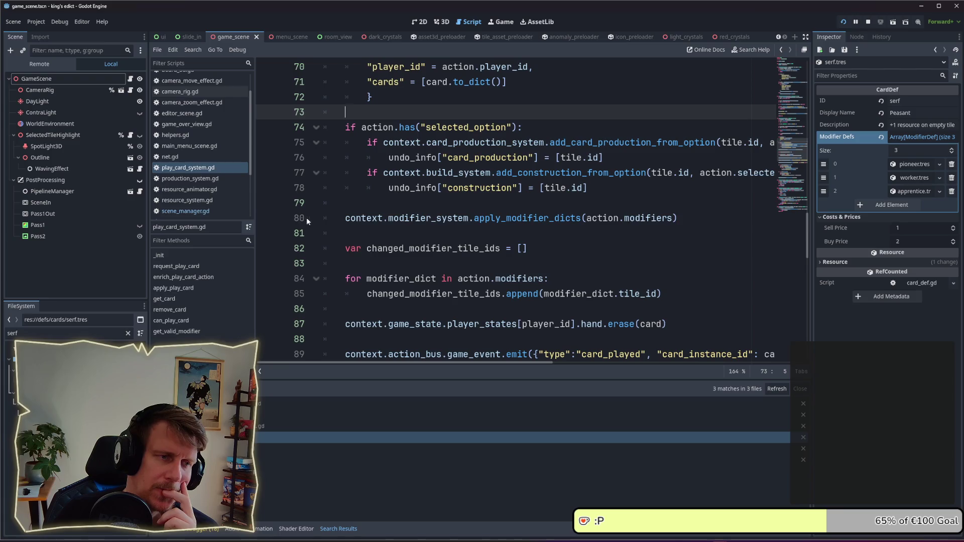
left_click(266, 218)
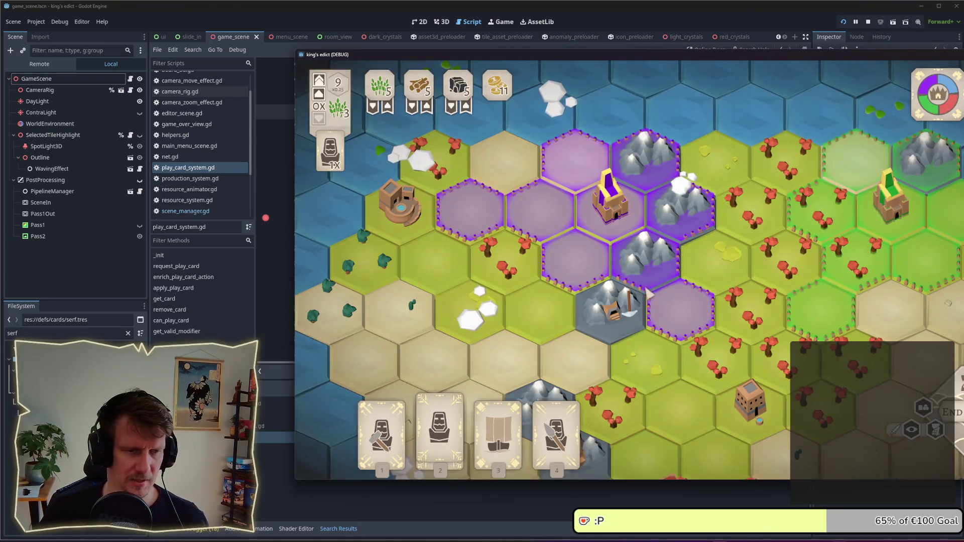
Step: Play the serf card on the left tile, then return to the top of play_card_system.gd
left_click(439, 431)
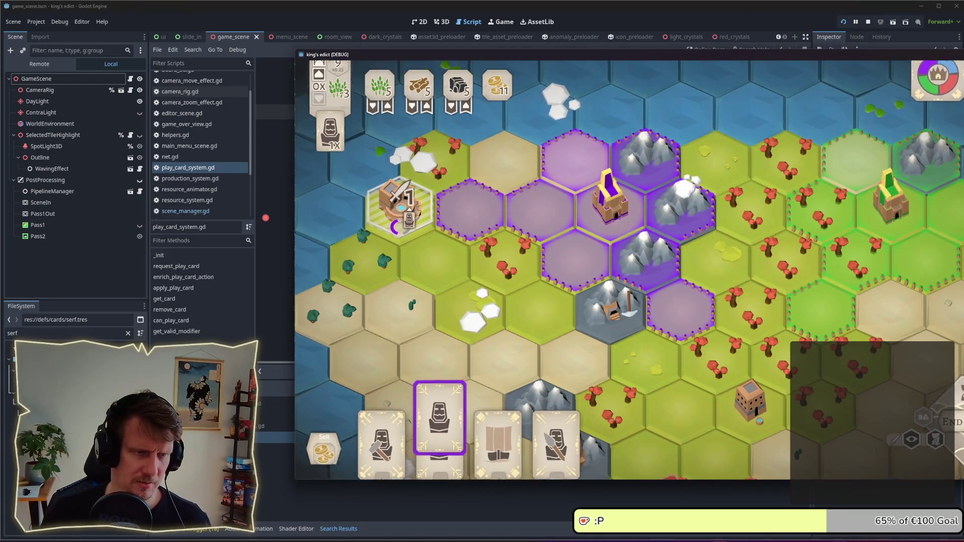
left_click(400, 206)
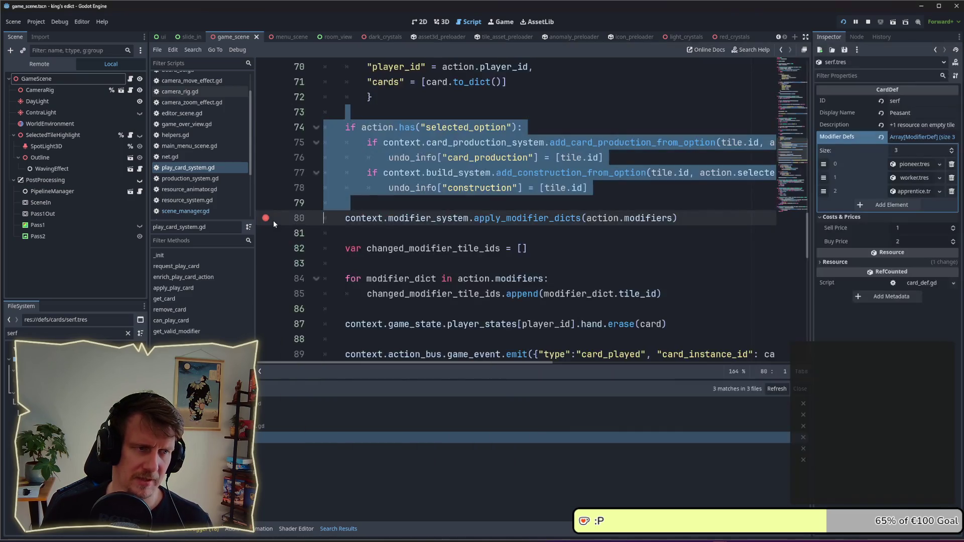
scroll(436, 236, "up", 10)
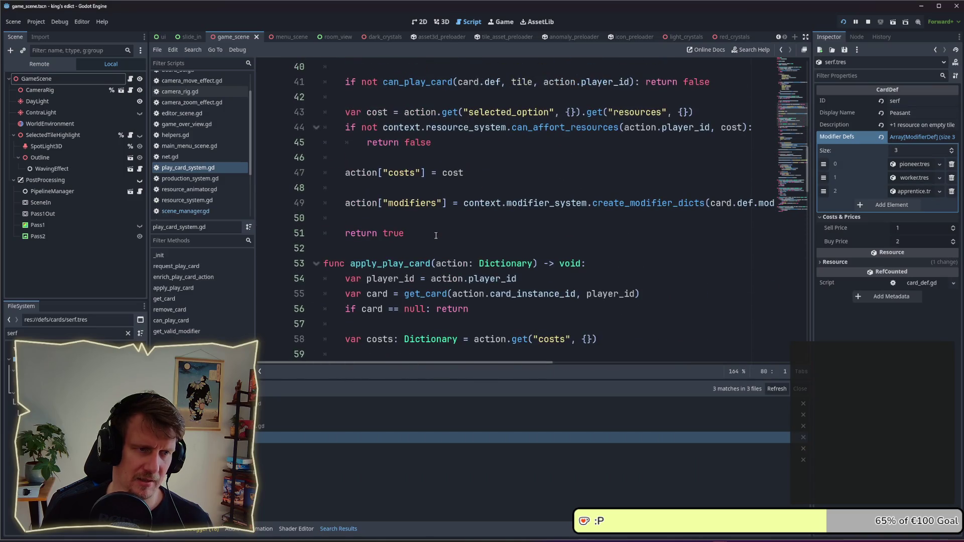
scroll(436, 236, "up", 2)
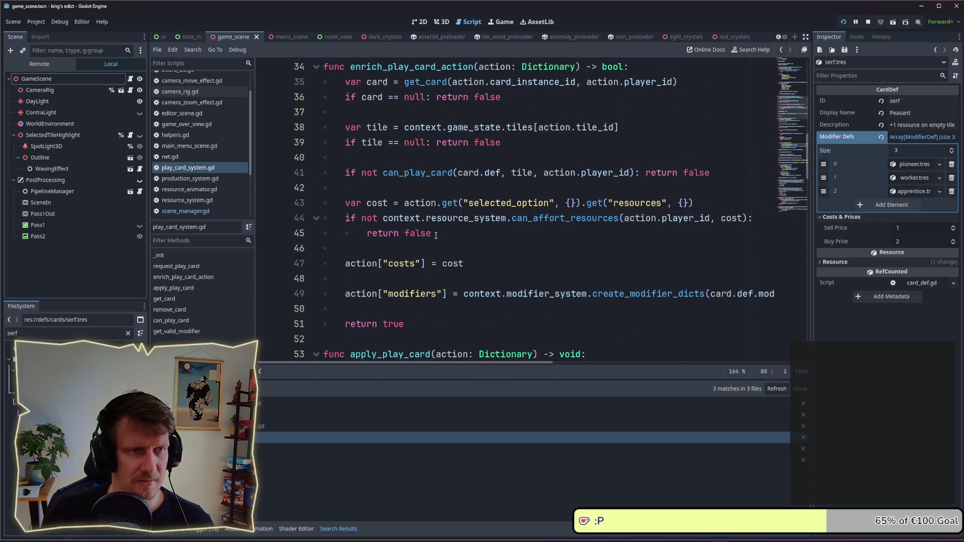
scroll(436, 236, "up", 8)
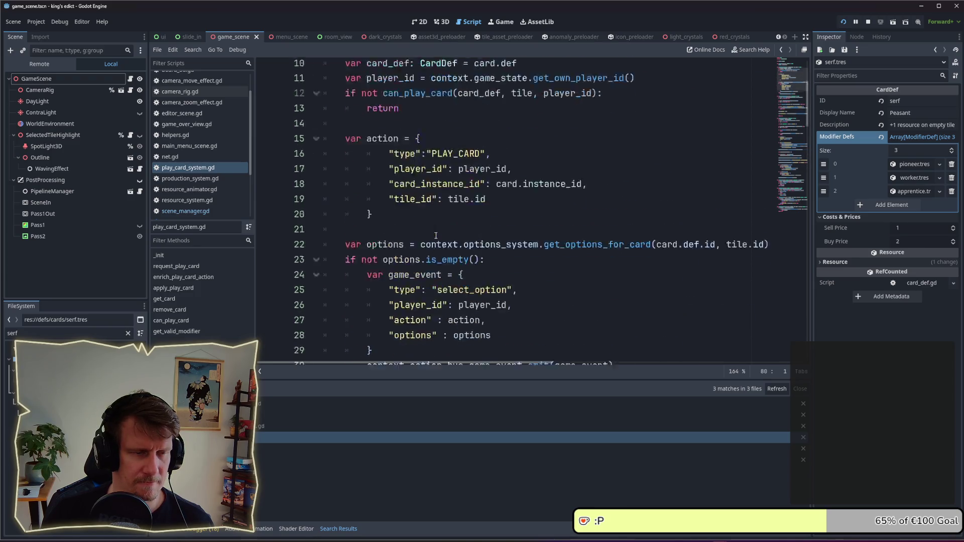
scroll(436, 235, "up", 3)
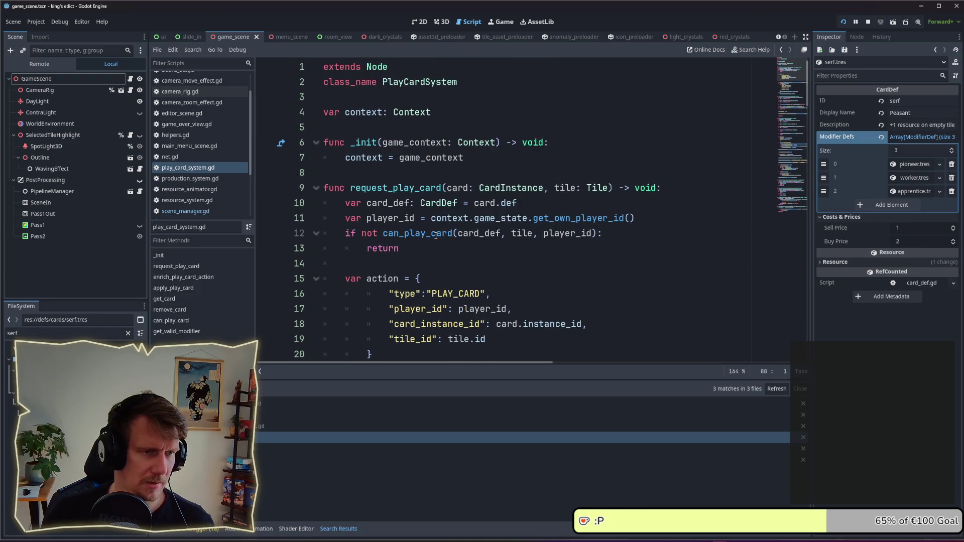
scroll(436, 235, "down", 2)
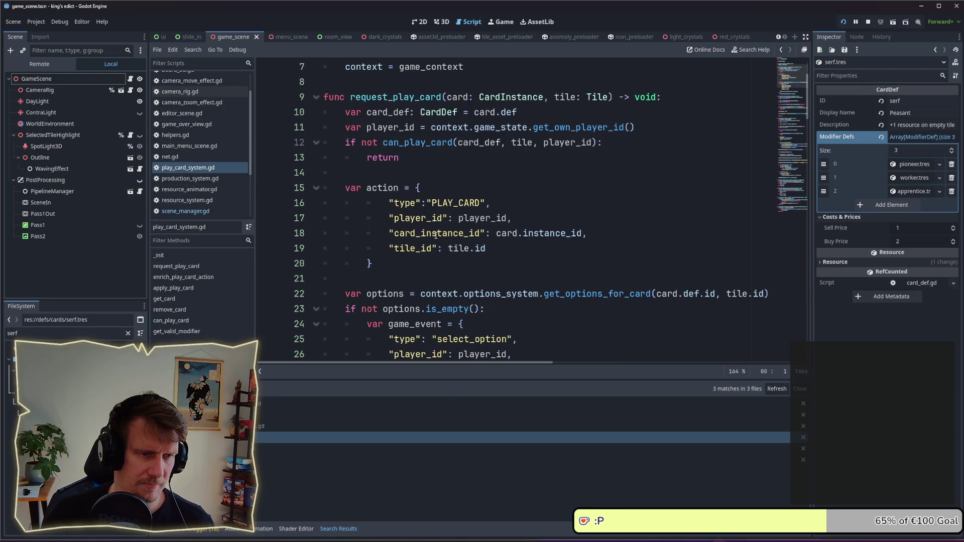
Step: Set a breakpoint on line 22 and play a card in the game to hit it
left_click(262, 293)
key("alt+Tab")
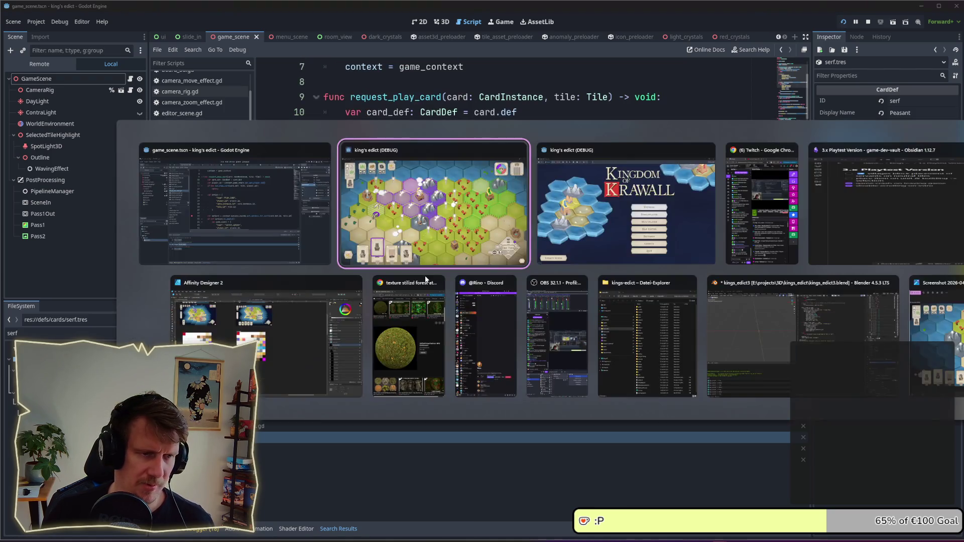
left_click(430, 258)
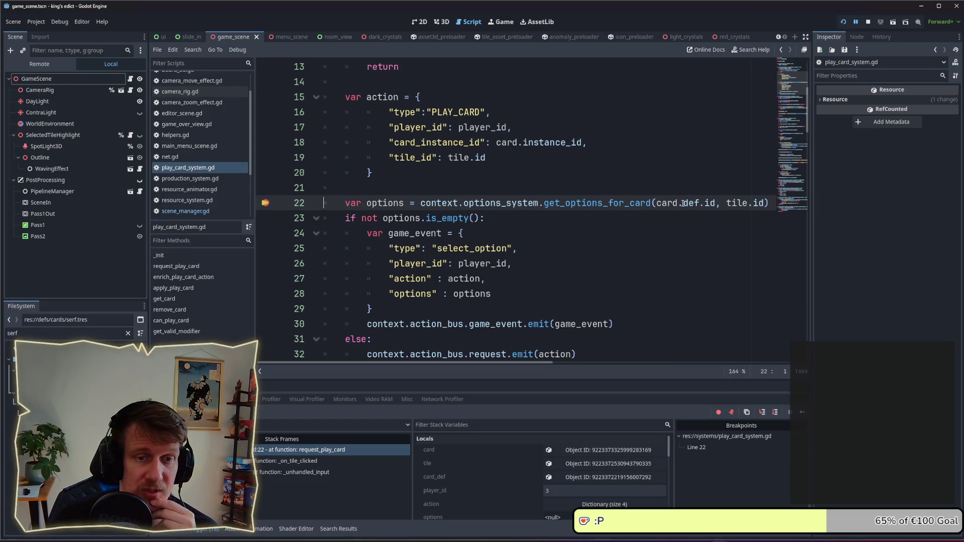
Step: Inspect the paused card_def in the Inspector and confirm its ID is serf
mouse_move(684, 204)
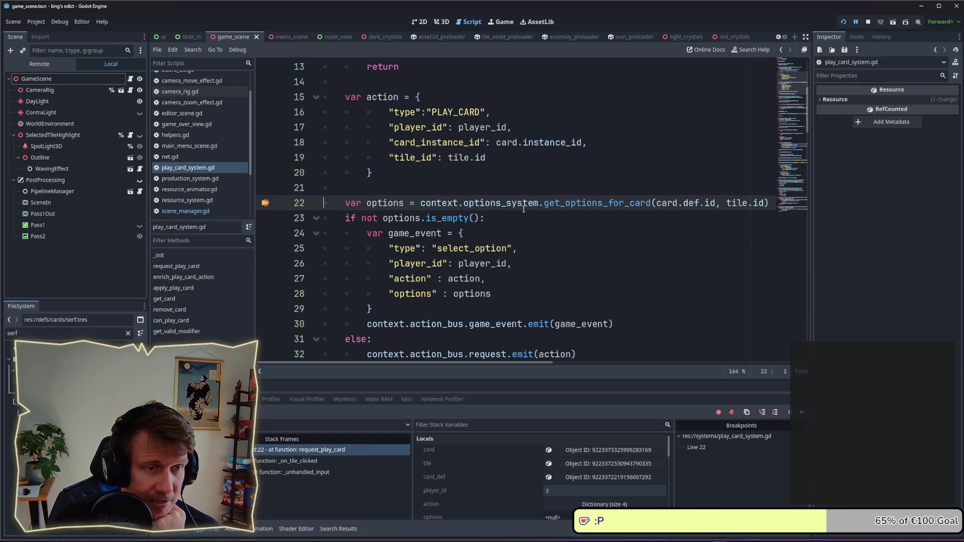
mouse_move(602, 206)
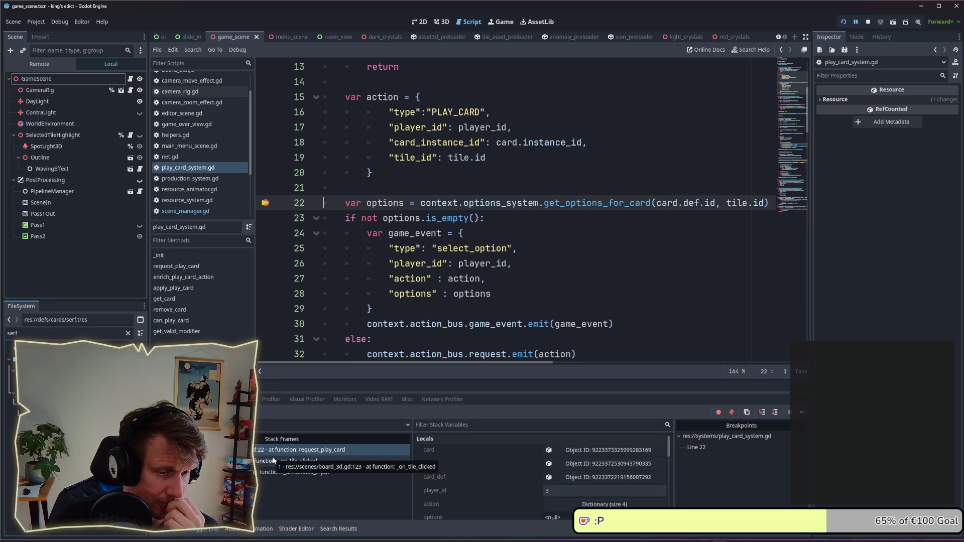
left_click(597, 477)
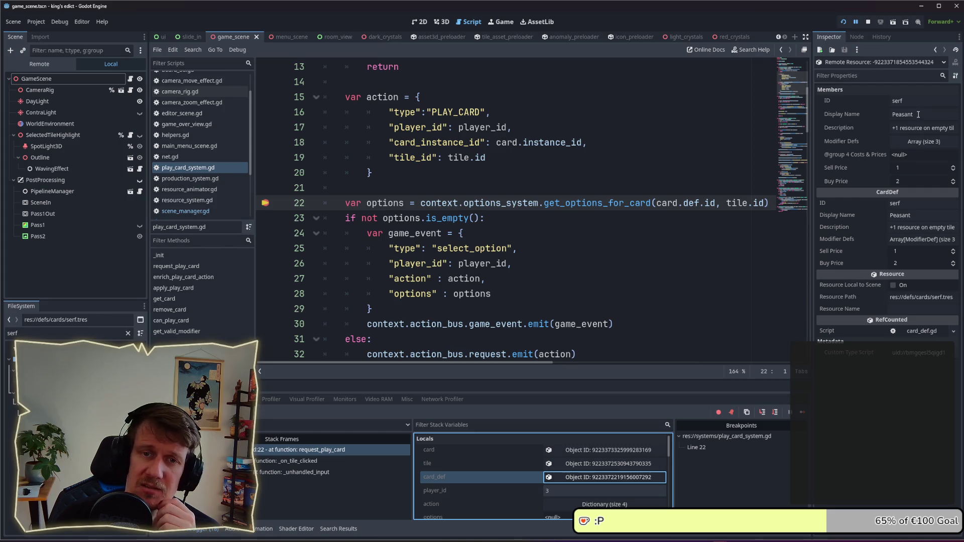
double_click(899, 101)
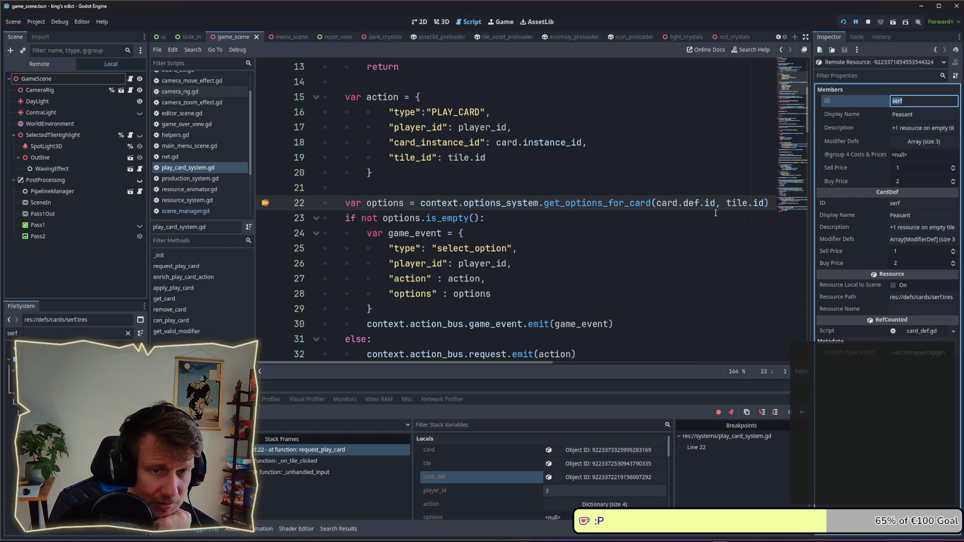
Step: Jump to the get_options_for_card definition in options_system.gd
mouse_move(715, 206)
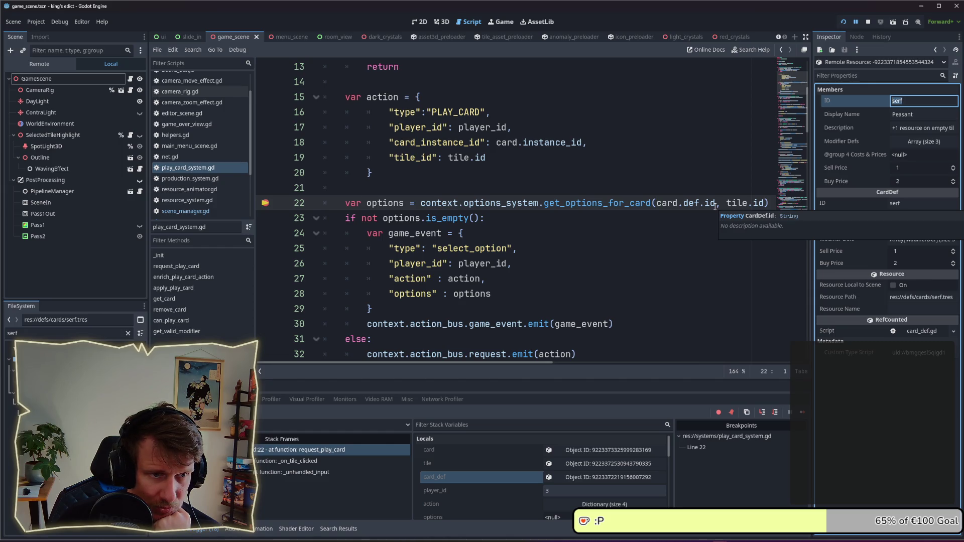
scroll(521, 216, "down", 1)
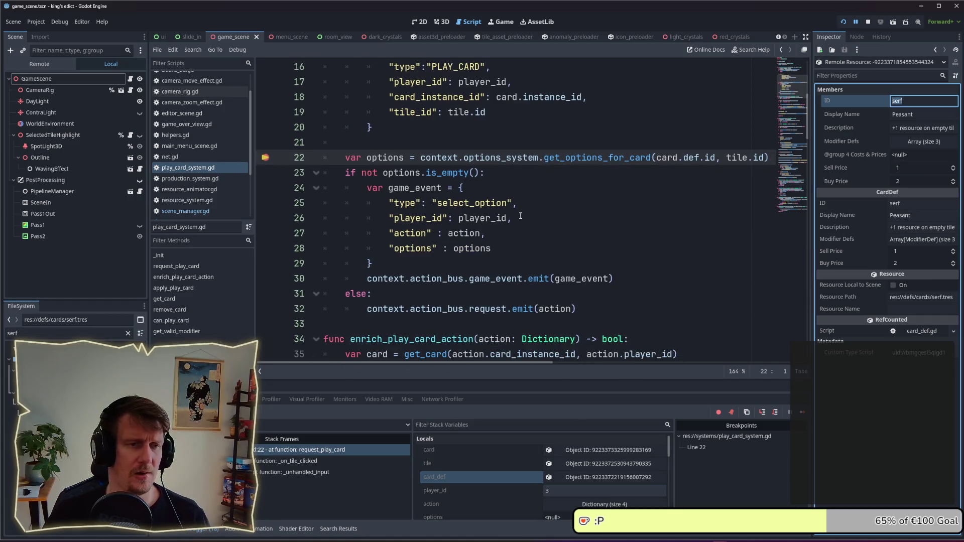
left_click(569, 159, "ctrl")
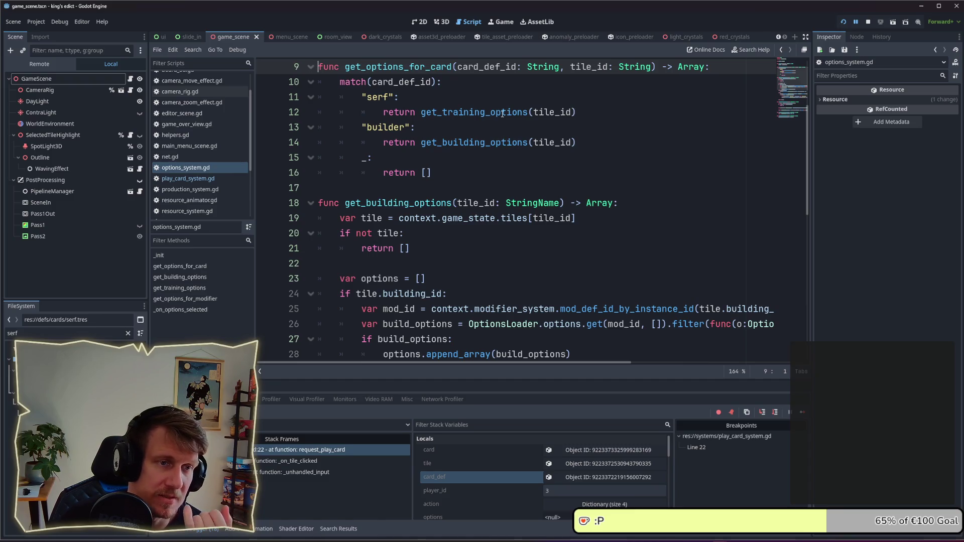
Step: Review get_training_options in options_system.gd, then go back to play_card_system.gd
mouse_move(502, 112)
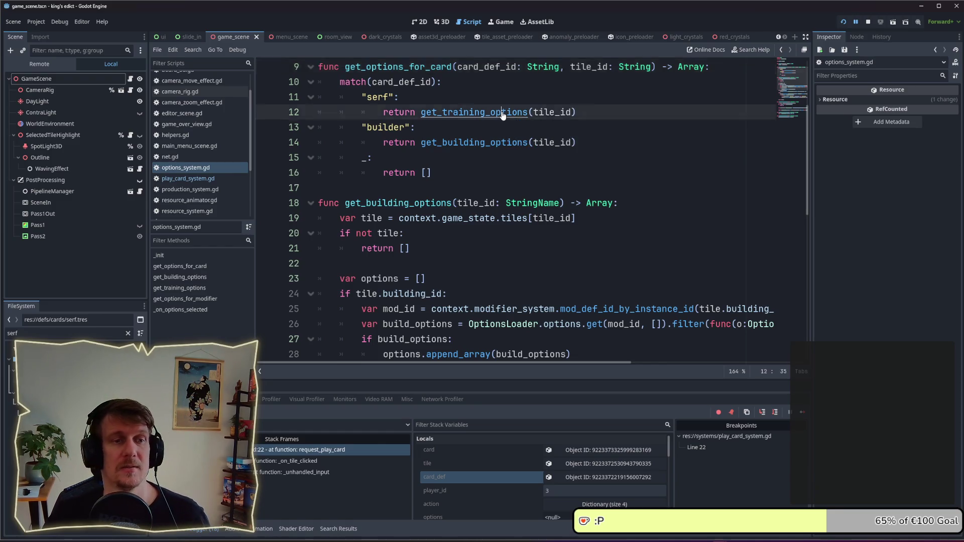
left_click(502, 112, "ctrl")
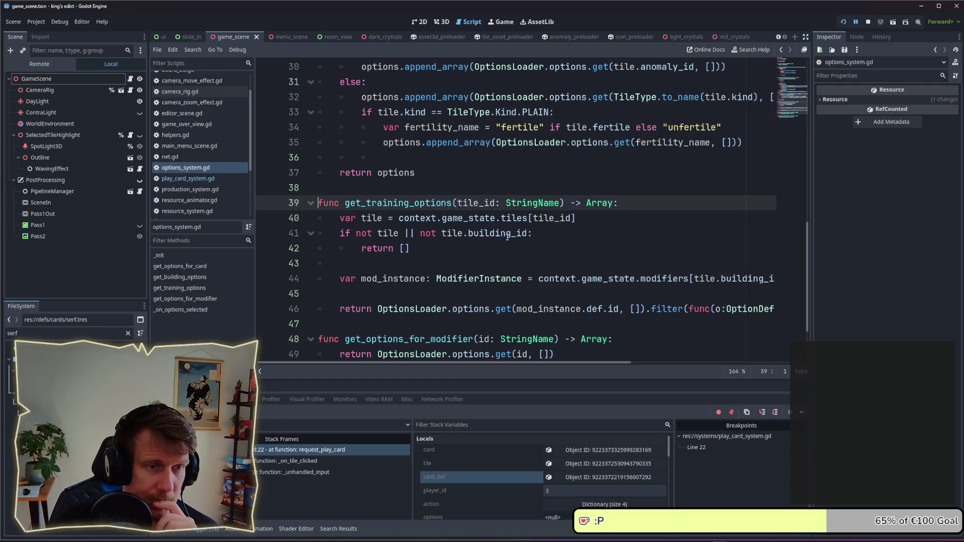
scroll(507, 236, "down", 1)
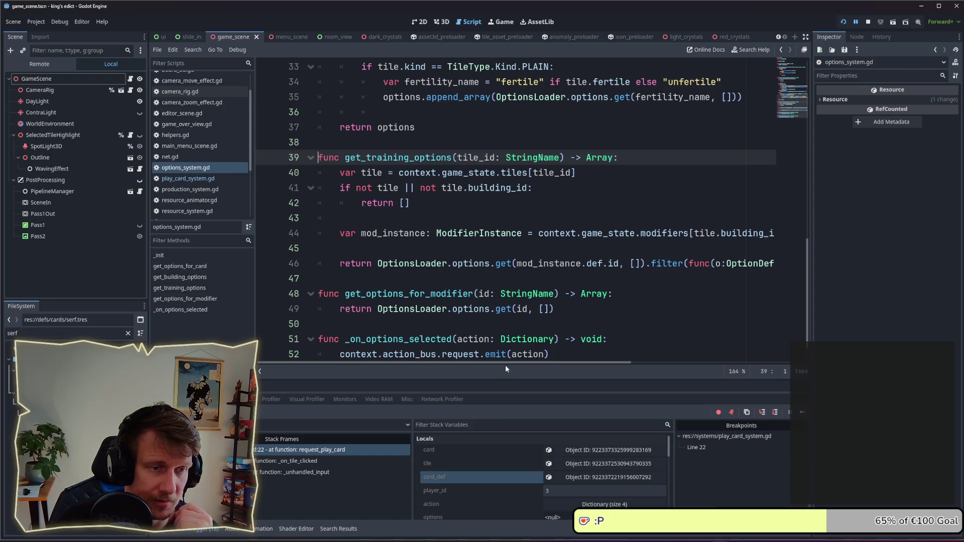
mouse_move(503, 367)
left_mouse_down()
mouse_move(682, 377)
mouse_move(470, 363)
left_mouse_up()
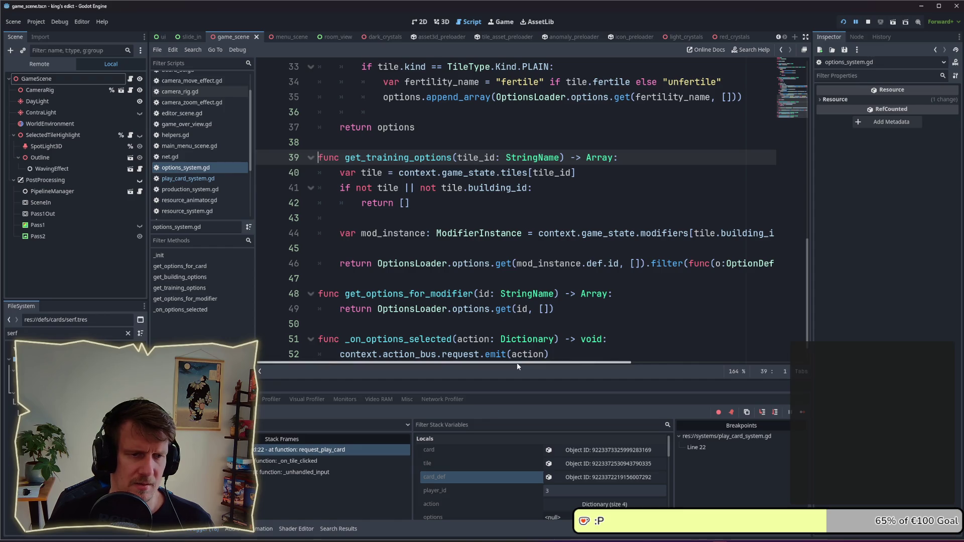
mouse_move(517, 363)
left_mouse_down()
mouse_move(560, 363)
mouse_move(532, 368)
left_mouse_up()
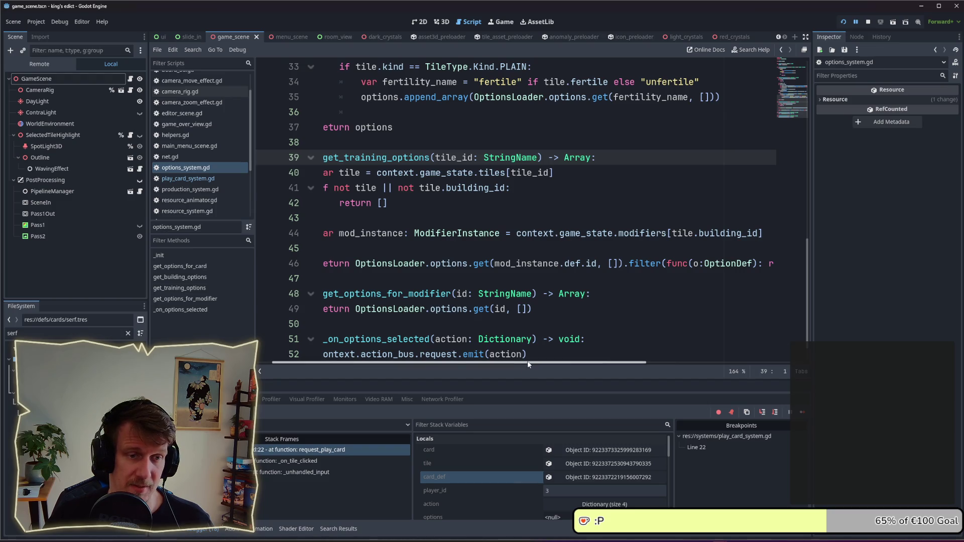
mouse_move(527, 360)
left_mouse_down()
mouse_move(665, 370)
mouse_move(504, 373)
left_mouse_up()
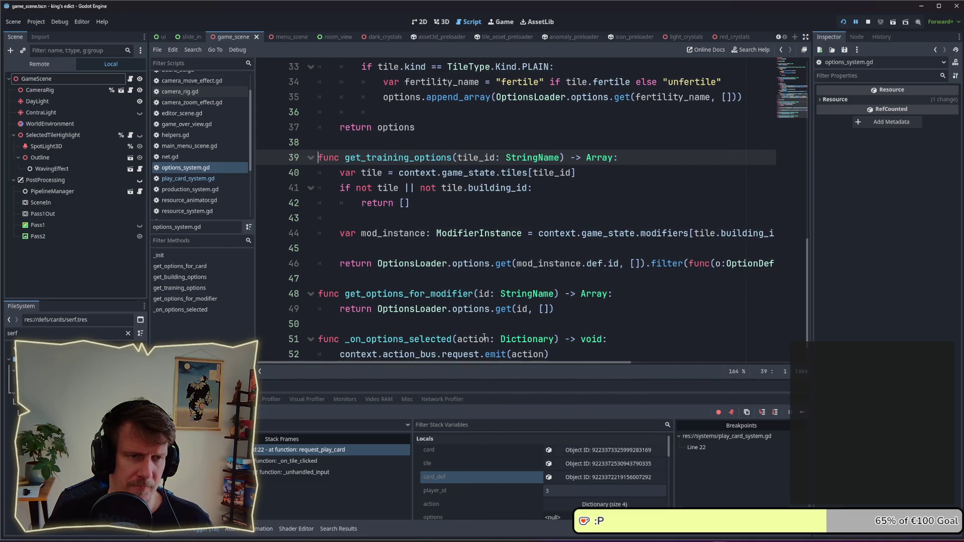
mouse_move(429, 266)
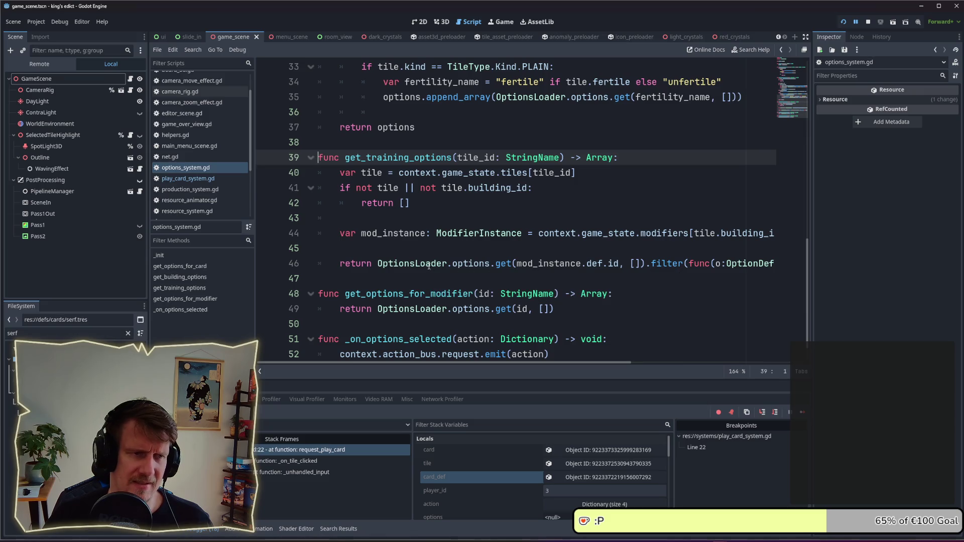
left_click(212, 178)
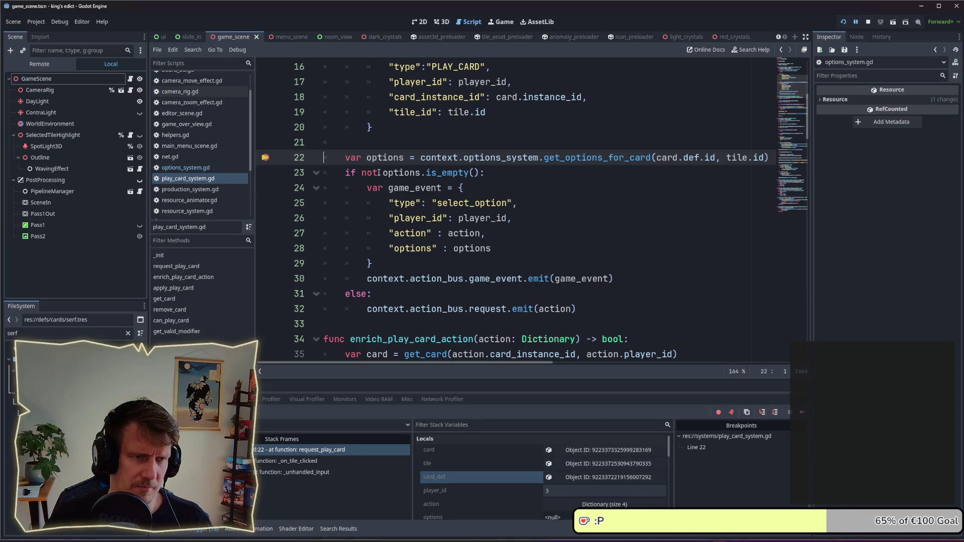
Step: Add a breakpoint on line 23 and resume execution until it is hit
left_click(265, 172)
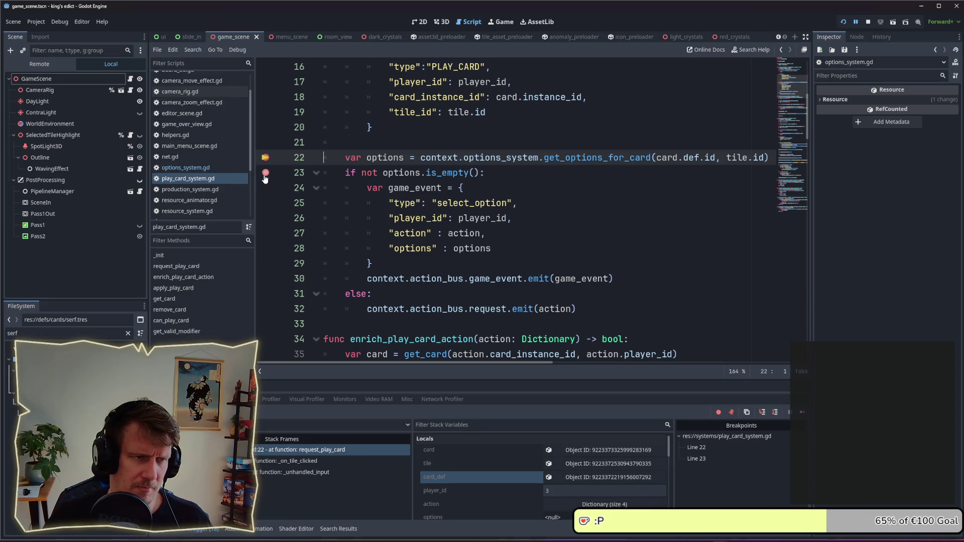
left_click(801, 412)
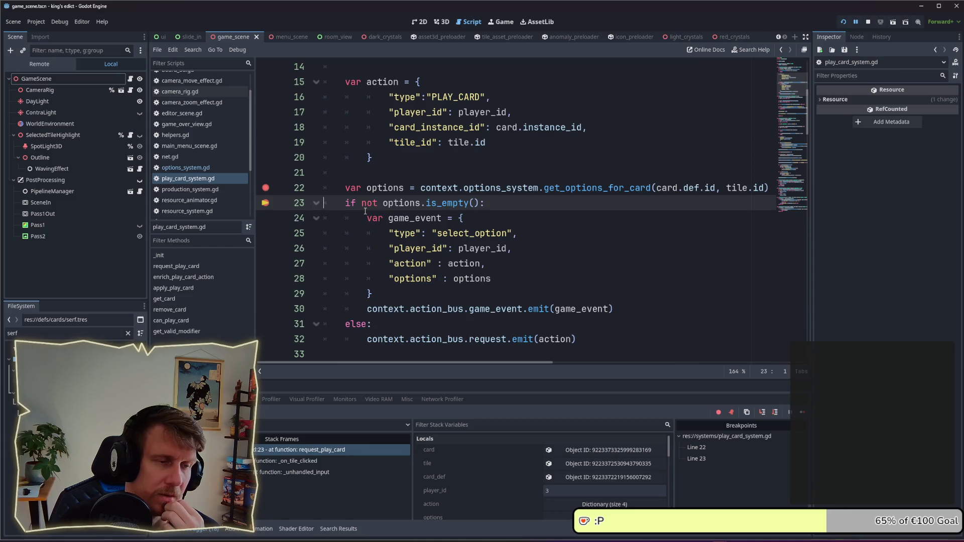
mouse_move(435, 202)
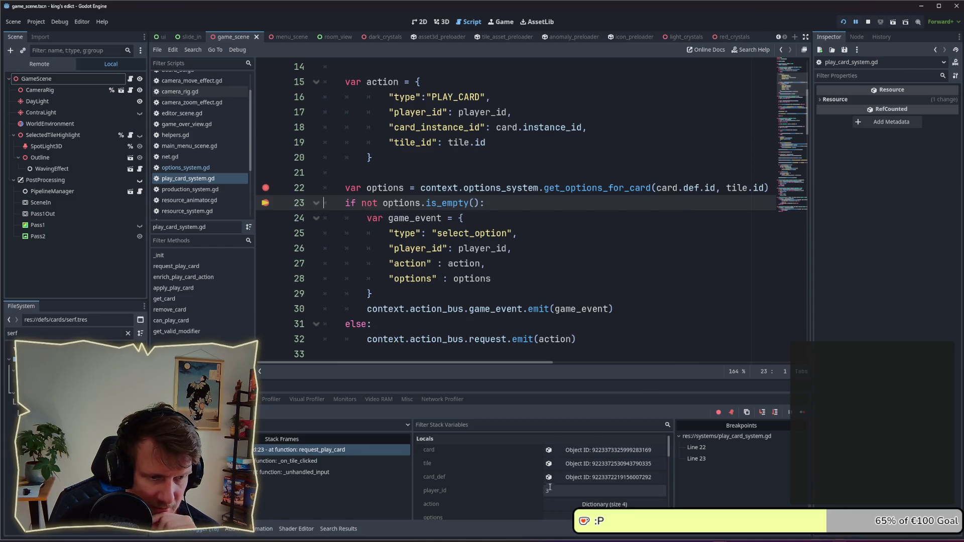
Step: Expand options in Locals and inspect its two entries, builder and spearmen
left_click(441, 516)
left_click(604, 472)
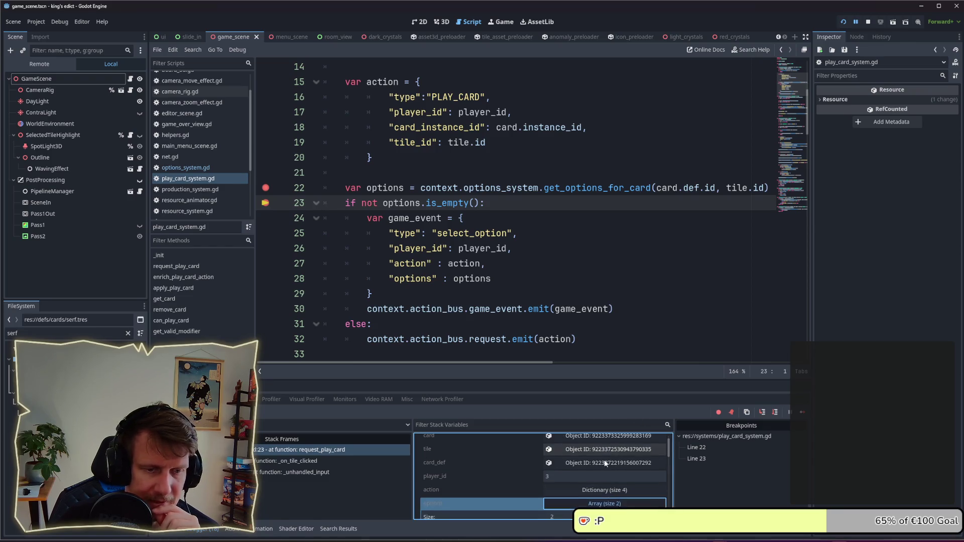
scroll(589, 486, "down", 1)
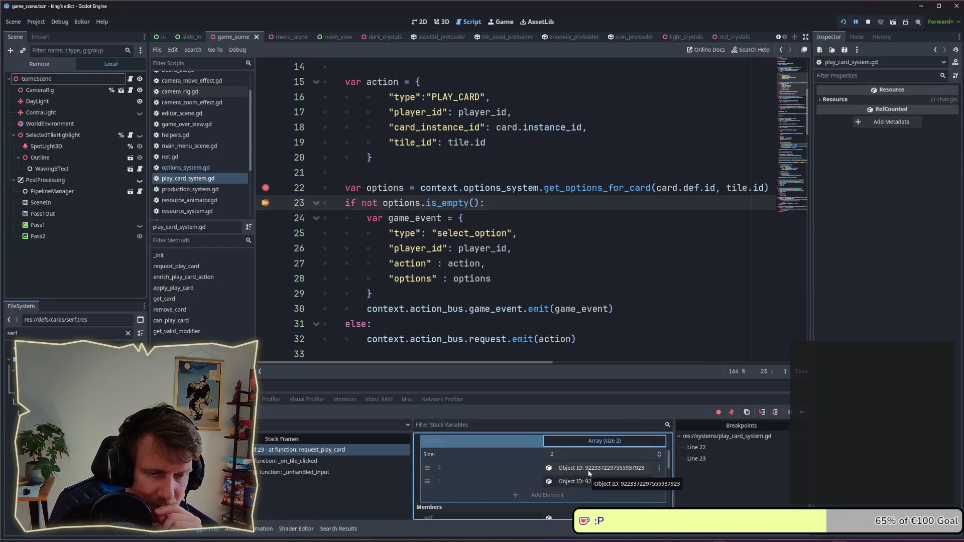
left_click(591, 468)
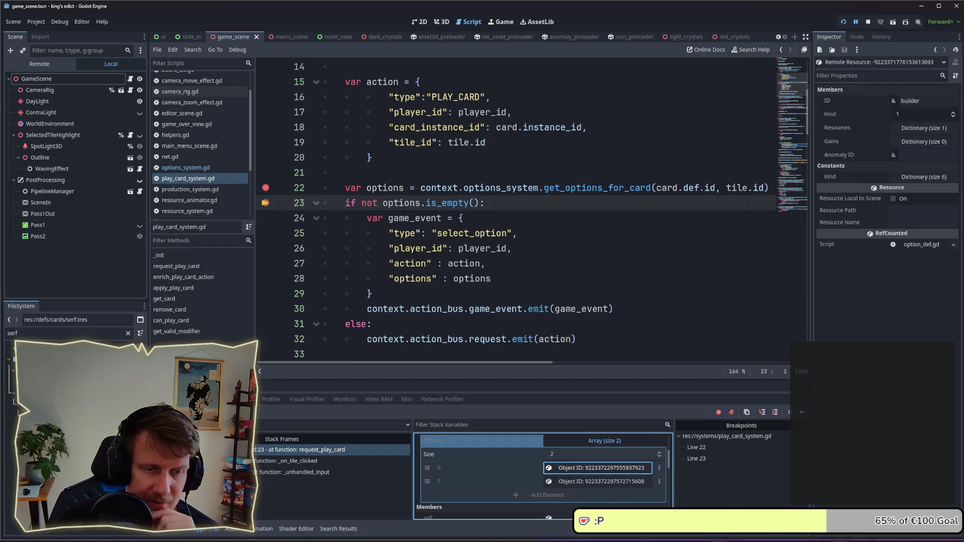
left_click(597, 481)
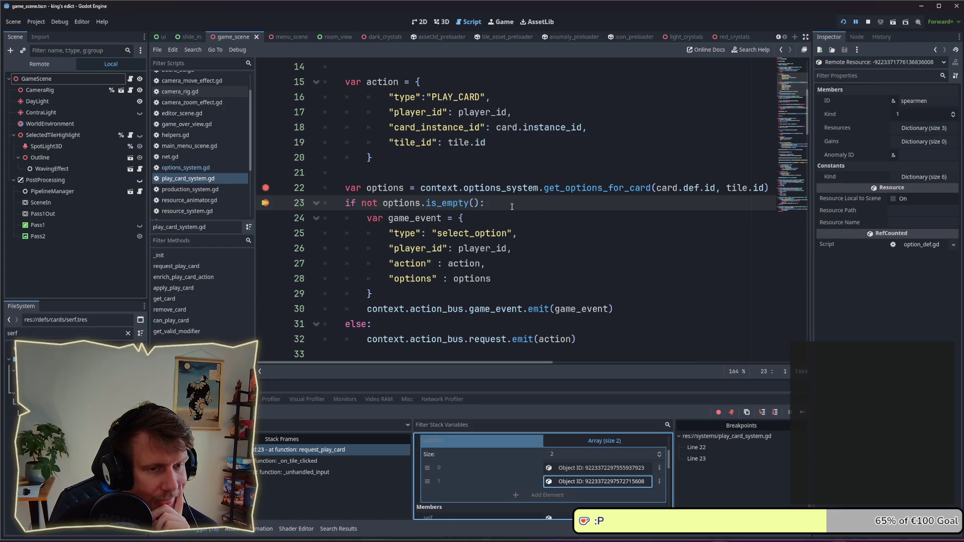
scroll(511, 207, "down", 1)
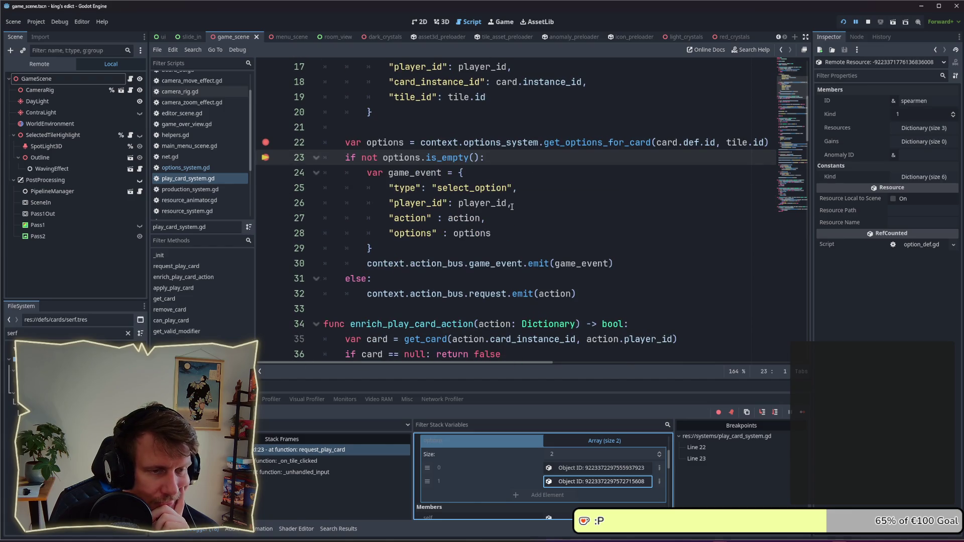